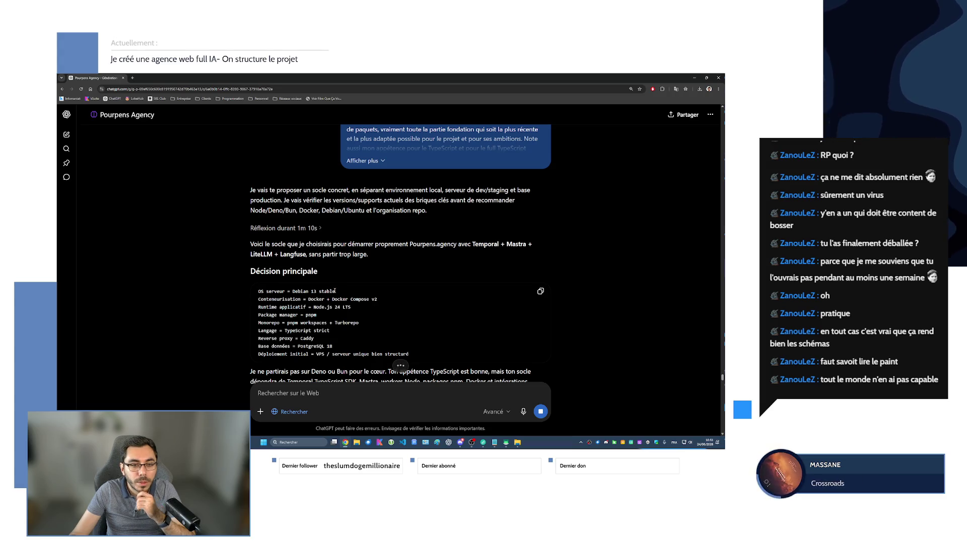
Read ChatGPT's Debian 13, Docker Compose and Node.js 24 LTS recommendations, then return to the Notepad notes
scroll(334, 290, down, 2)
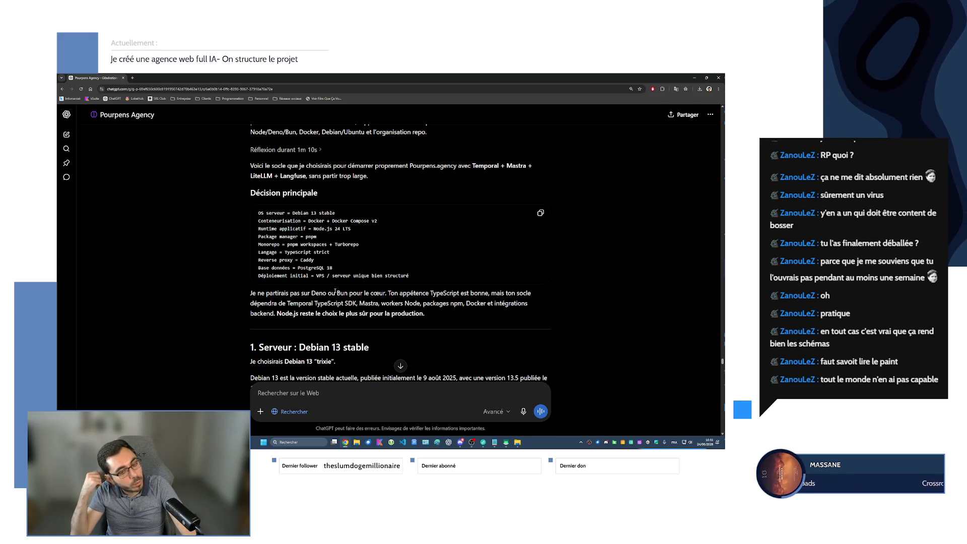
scroll(335, 291, down, 3)
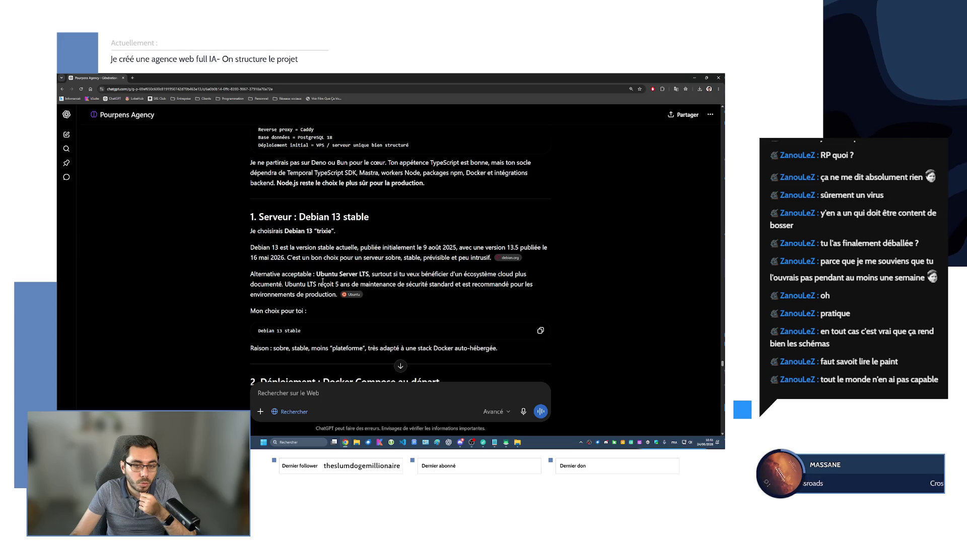
scroll(323, 281, down, 2)
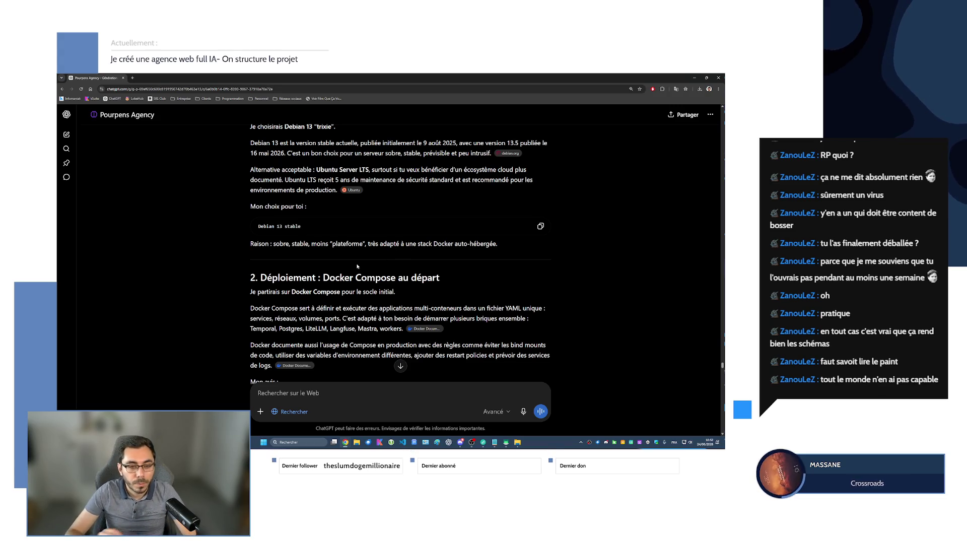
scroll(356, 268, down, 2)
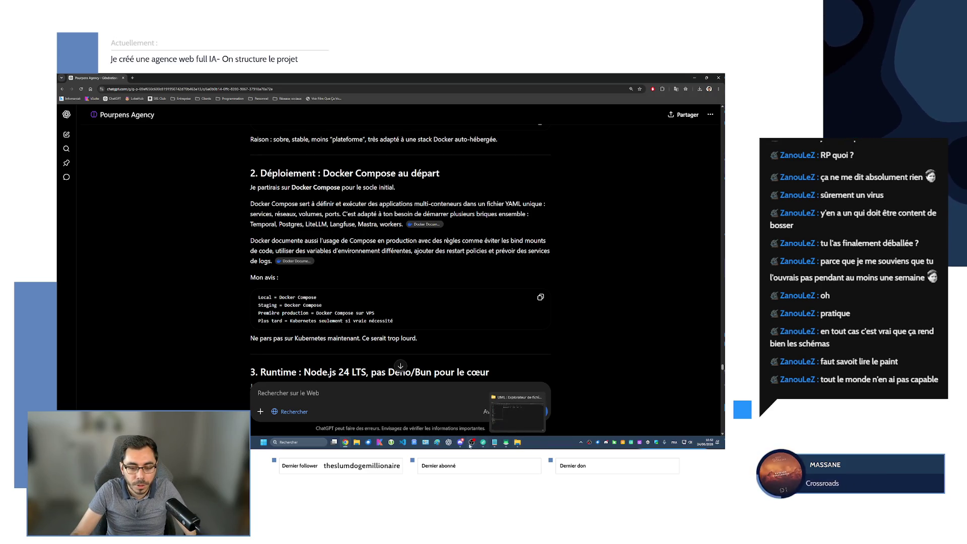
click(495, 443)
Scroll the notes to locate the Cœur IA et orchestration block, discarding a trial selection
scroll(231, 291, up, 15)
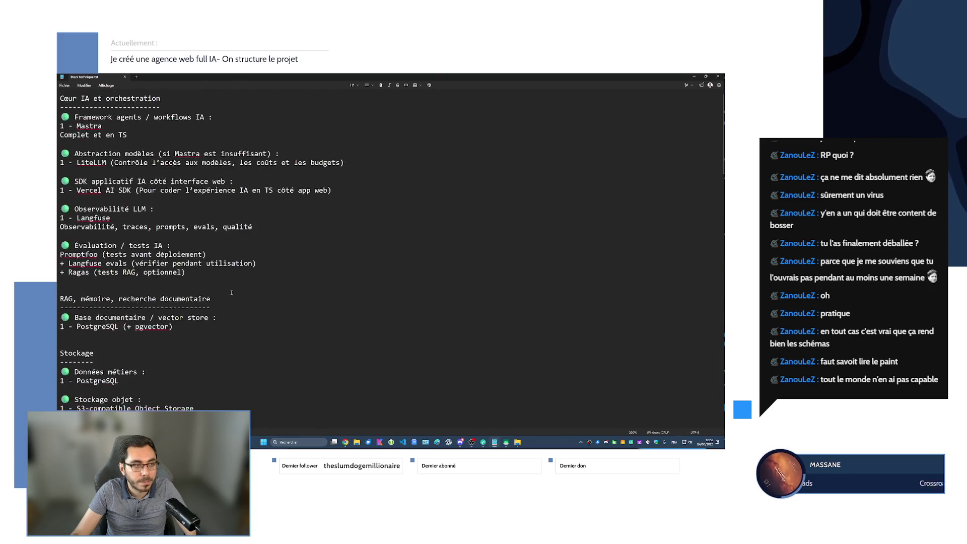
scroll(231, 290, down, 7)
scroll(231, 291, up, 8)
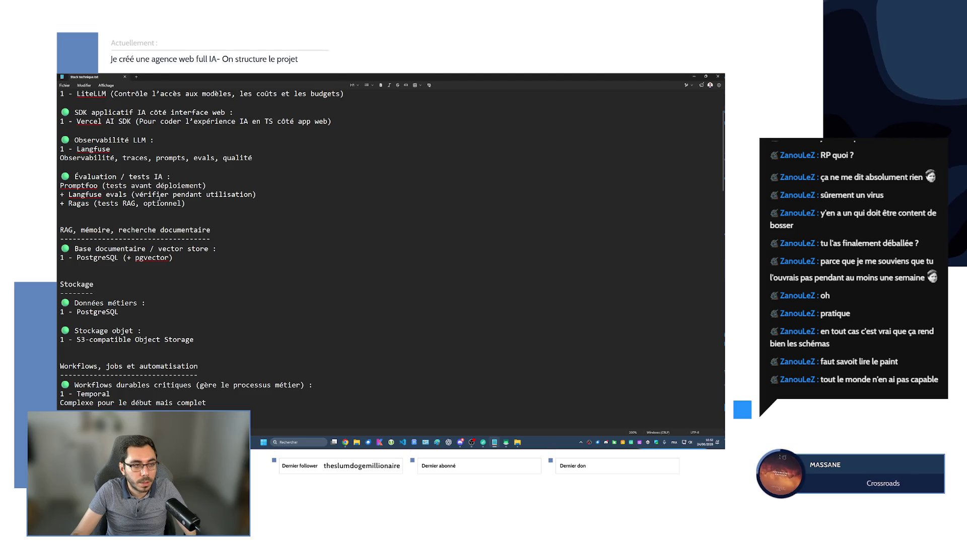
scroll(160, 198, up, 2)
scroll(158, 201, down, 2)
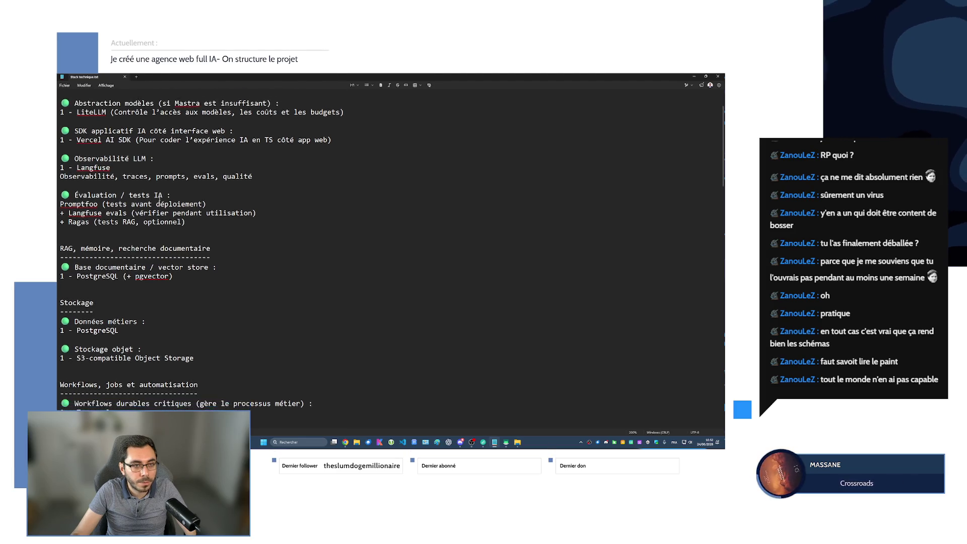
scroll(158, 202, down, 2)
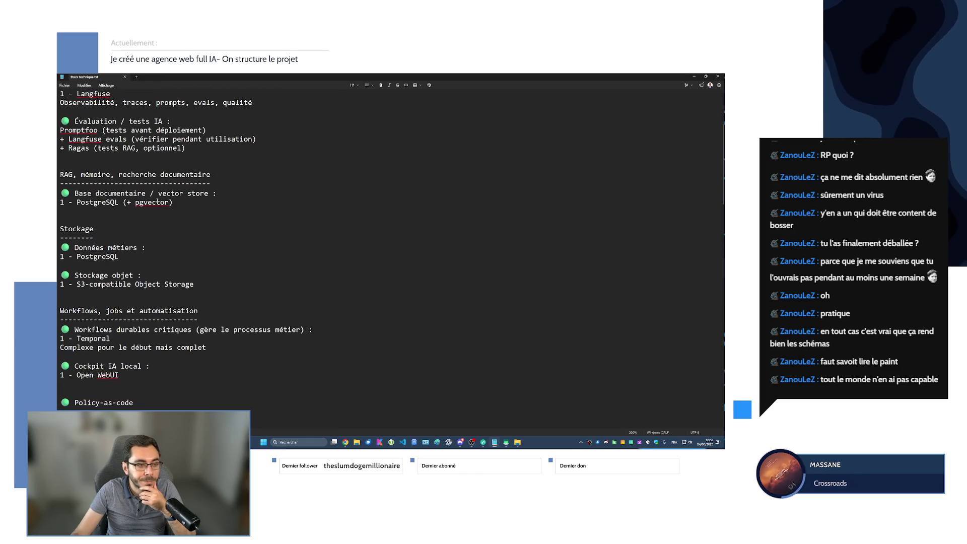
scroll(158, 202, down, 2)
mouse_move(151, 354)
mouse_down()
mouse_move(76, 350)
mouse_move(122, 227)
mouse_up()
scroll(124, 227, up, 3)
scroll(124, 227, up, 4)
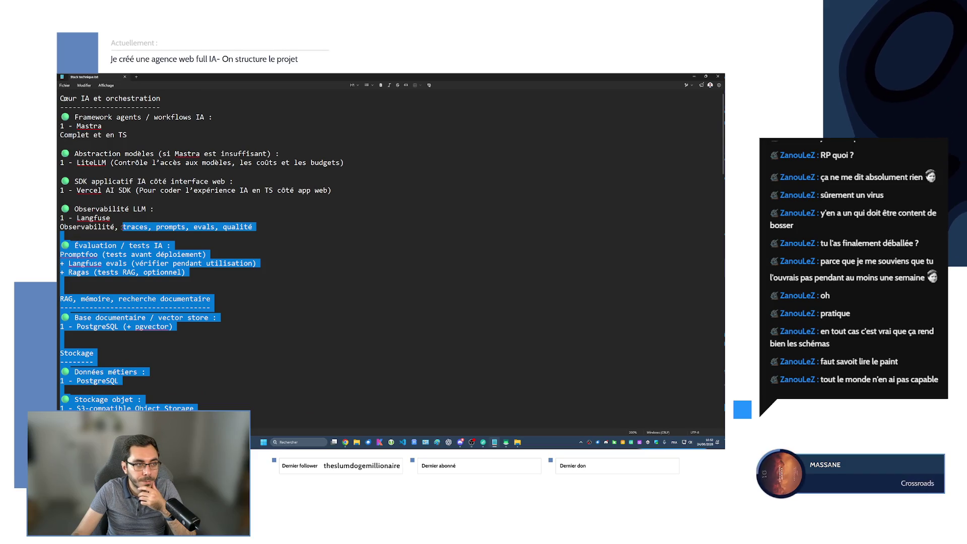
click(122, 227)
Delete everything from 'Cœur IA et orchestration' through 'Open Policy Agent', leaving Stack produit SaaS last
mouse_move(65, 98)
mouse_down()
mouse_move(166, 171)
mouse_move(201, 249)
mouse_move(165, 324)
mouse_up()
scroll(167, 171, down, 8)
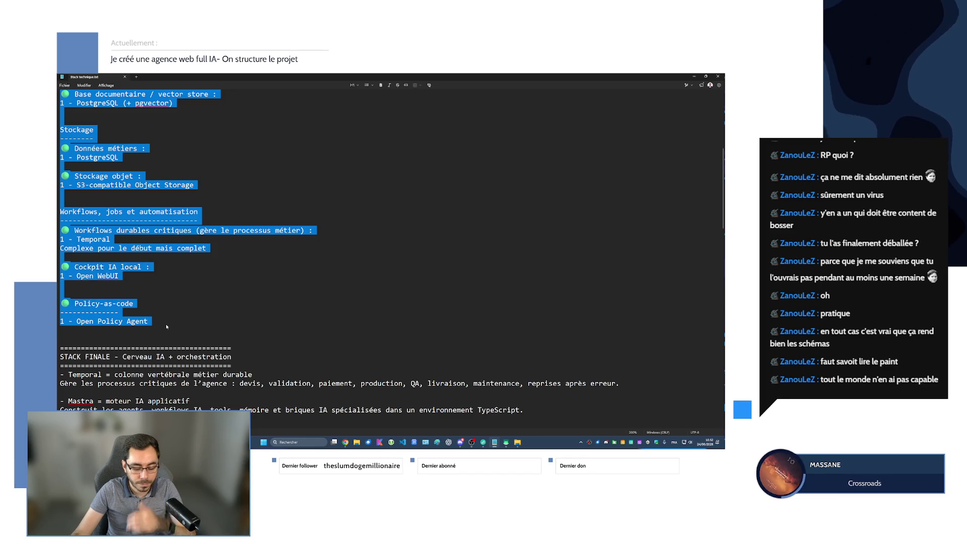
key(Delete)
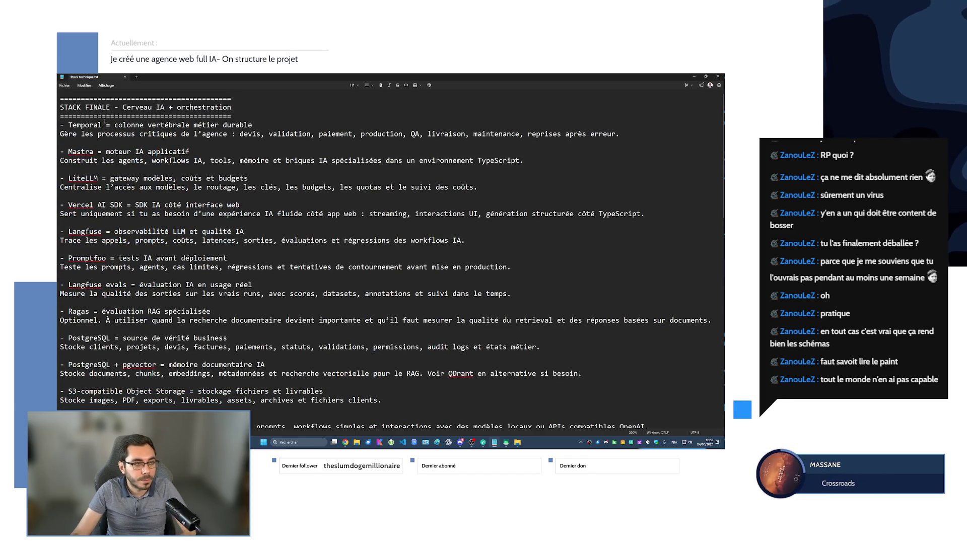
scroll(163, 295, down, 15)
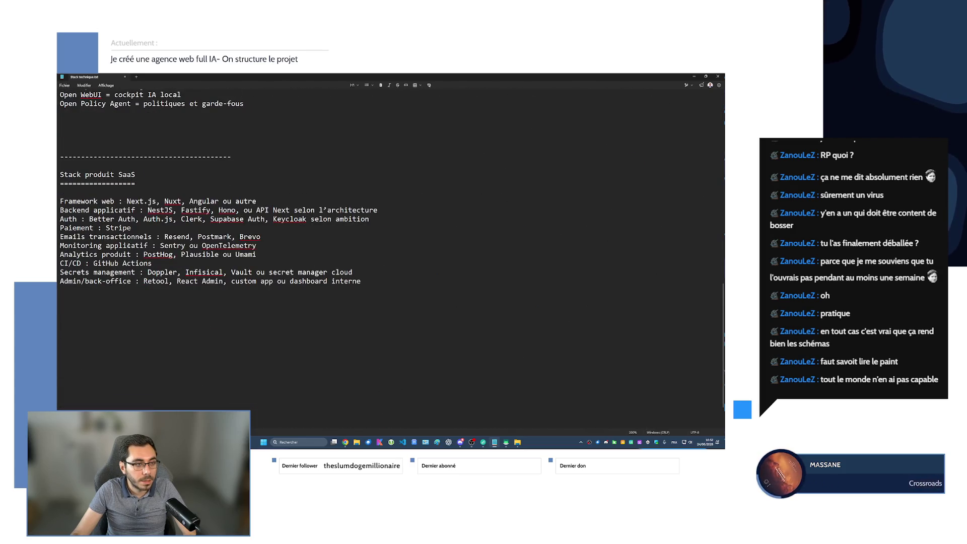
drag(60, 316, 64, 164)
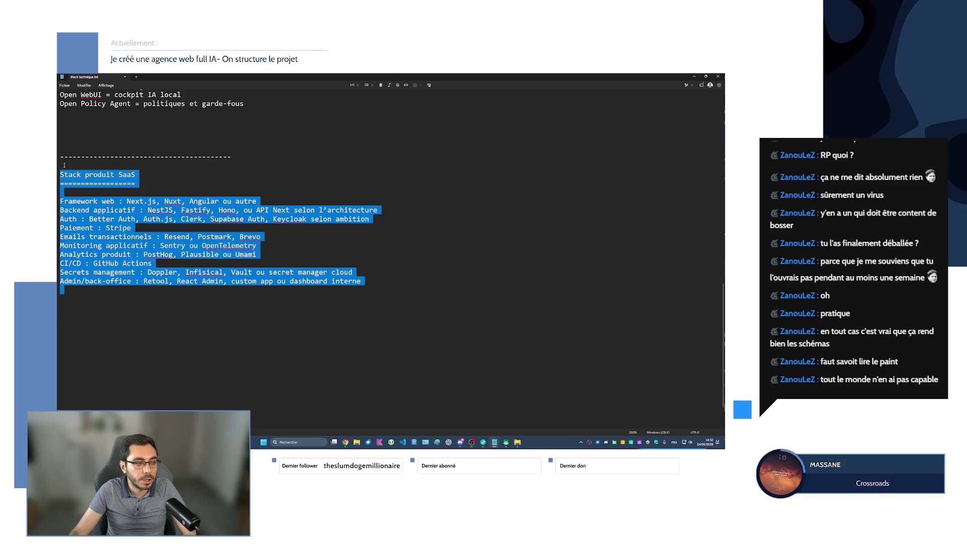
click(132, 312)
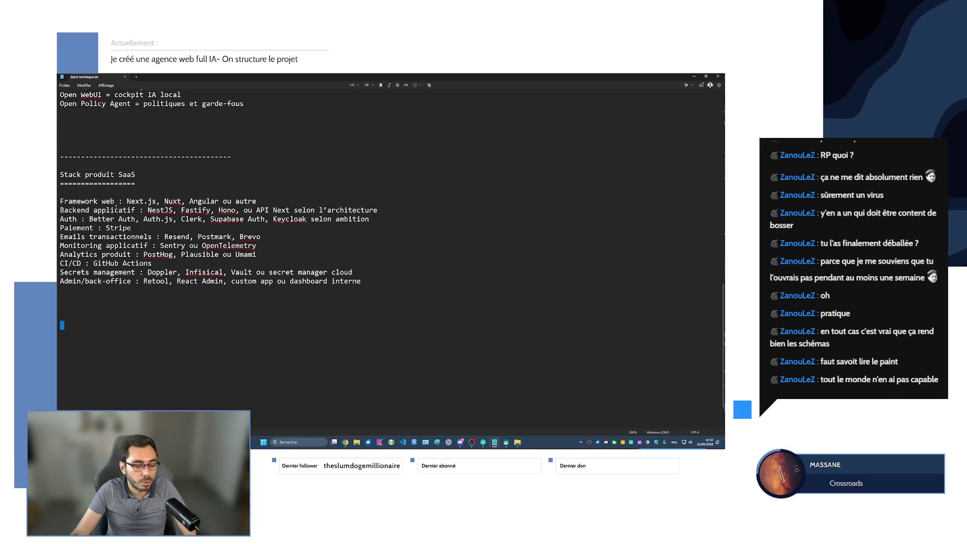
Append ' (proposé par l'IA)' to the Stack produit SaaS heading and lengthen its '=' underline
drag(131, 313, 115, 210)
click(182, 324)
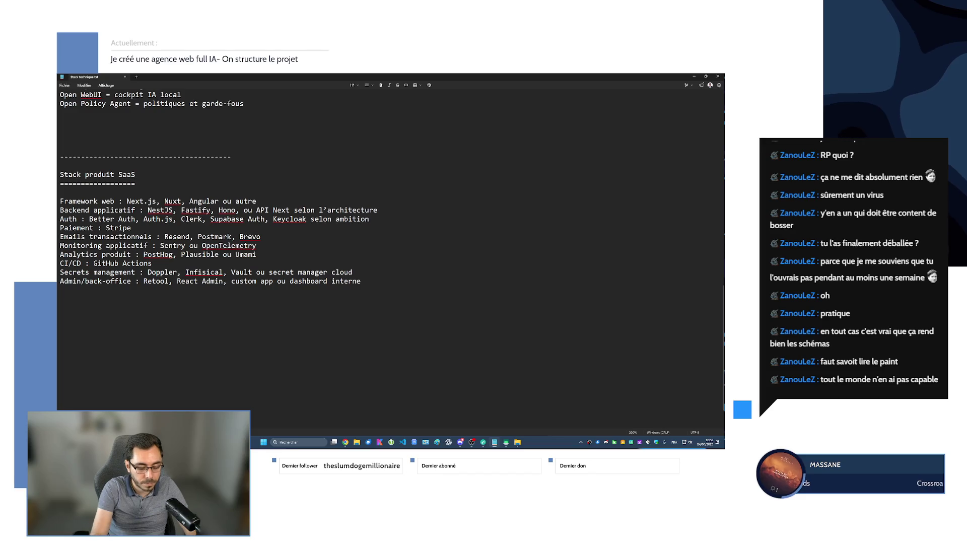
click(161, 180)
text(()
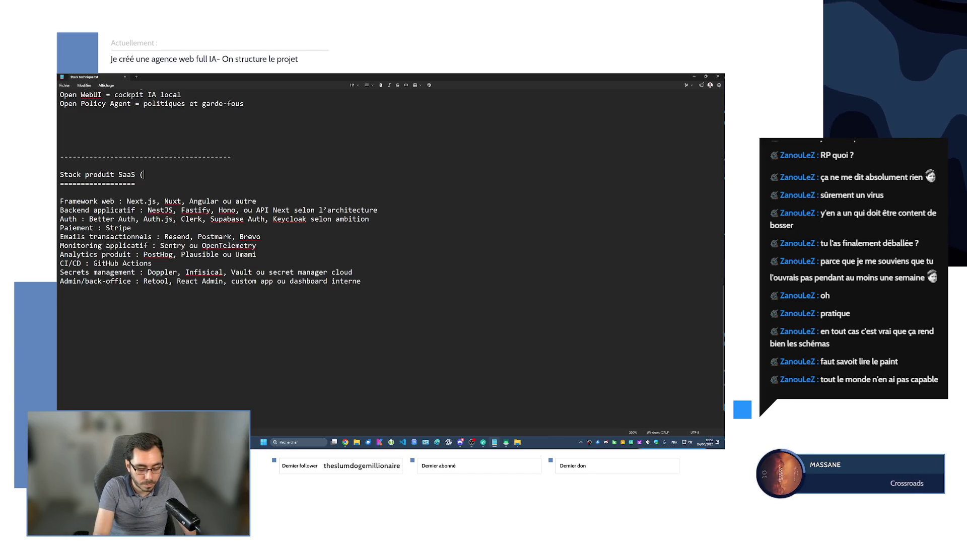
text(proposé par l'IA) )
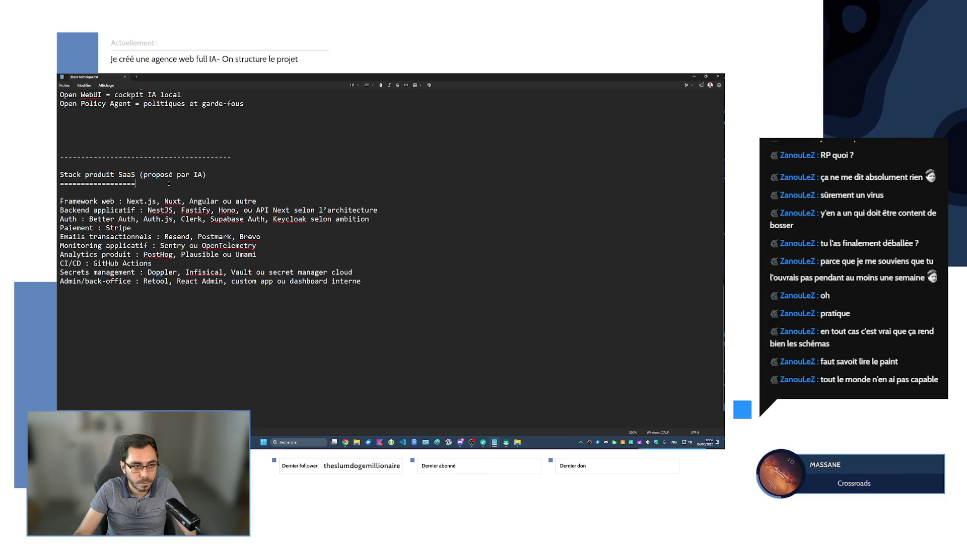
text(=================)
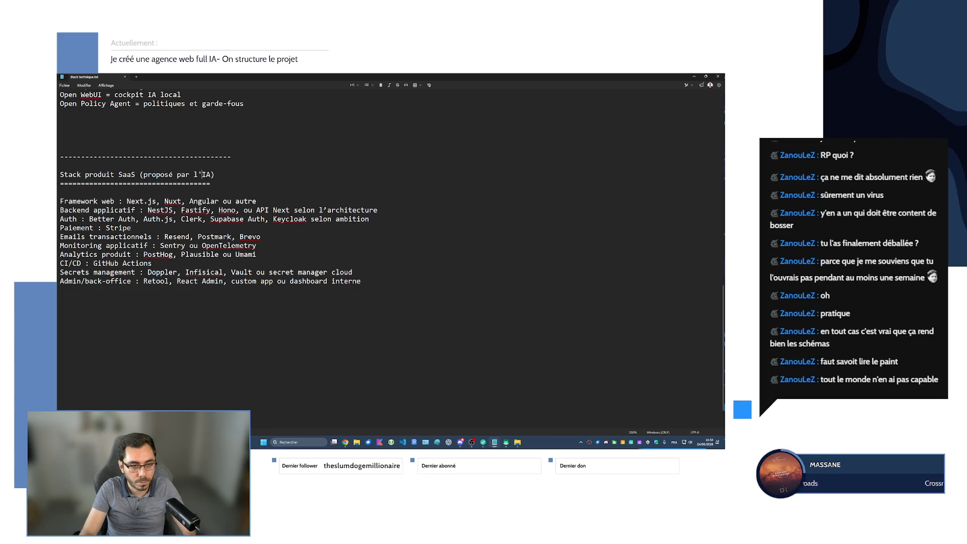
text(=)
Start a 'Stack infrastructure' heading on a new line below the SaaS list
click(251, 323)
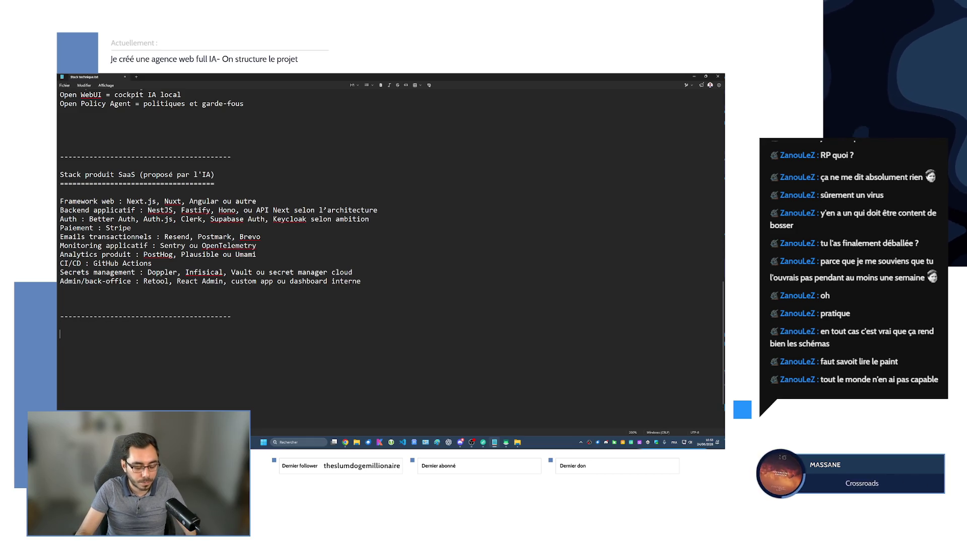
text(S)
key(Return)
text(Stack infrast)
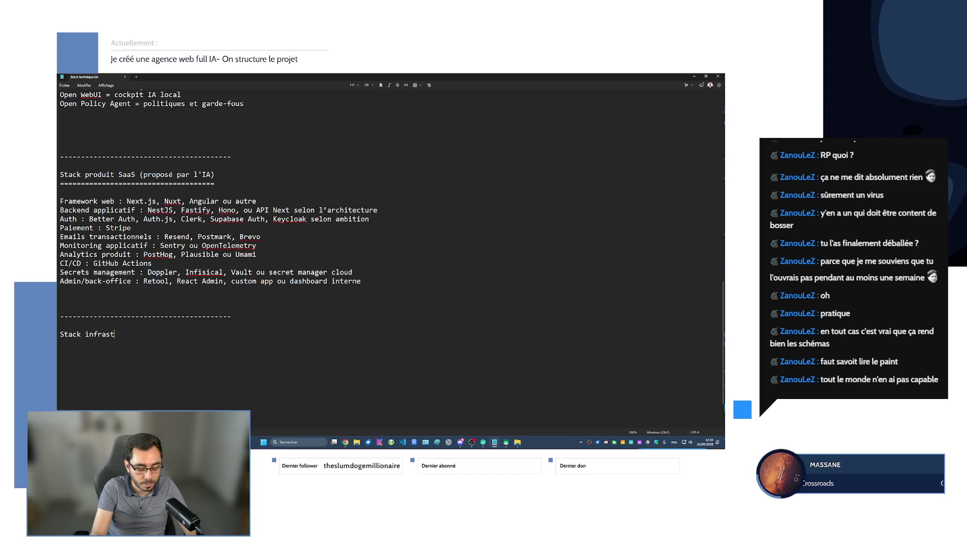
text(ructure)
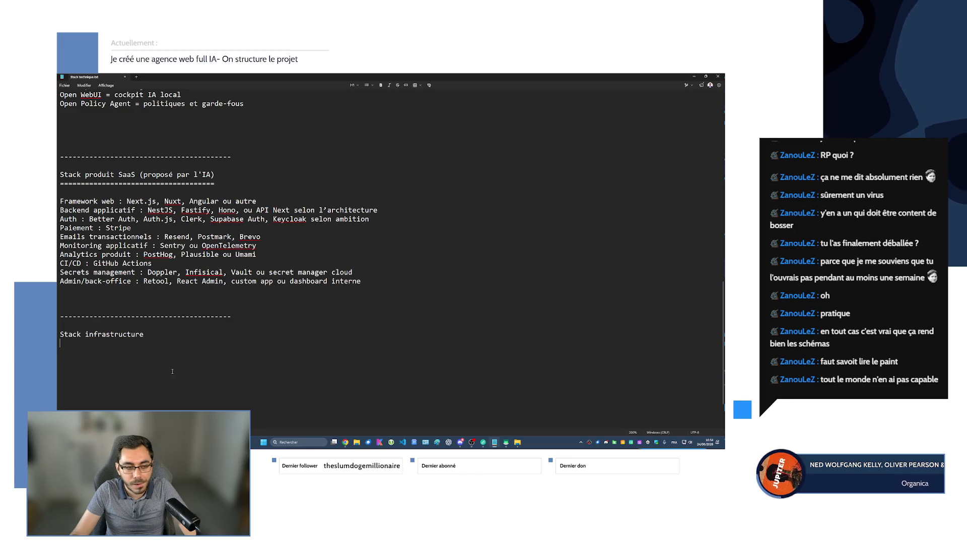
key(Return)
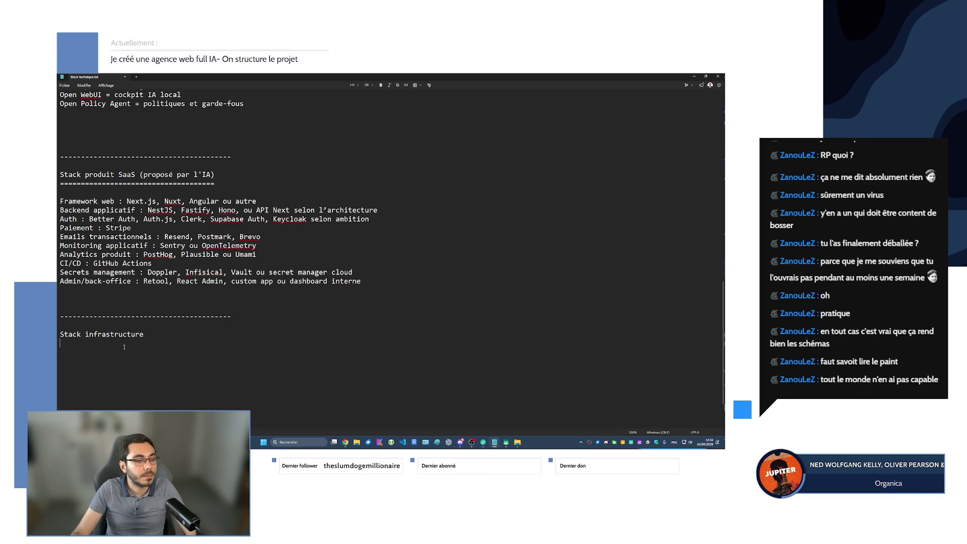
Underline the Stack infrastructure heading with '=' and add the entry 'OS : debian 13'
text(===================)
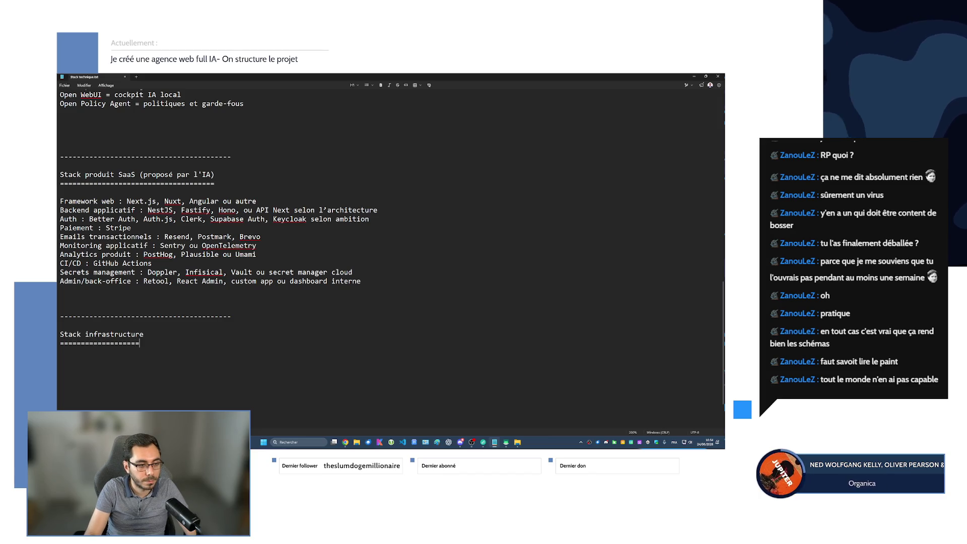
key(Return)
text(OS : debian 13)
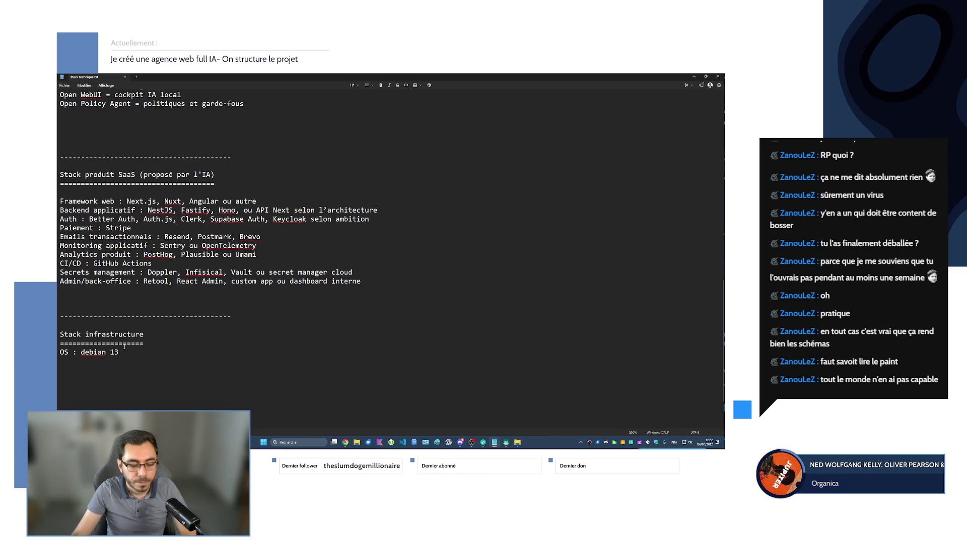
Snap Notepad to half the screen beside ChatGPT and widen the ChatGPT window
mouse_move(476, 443)
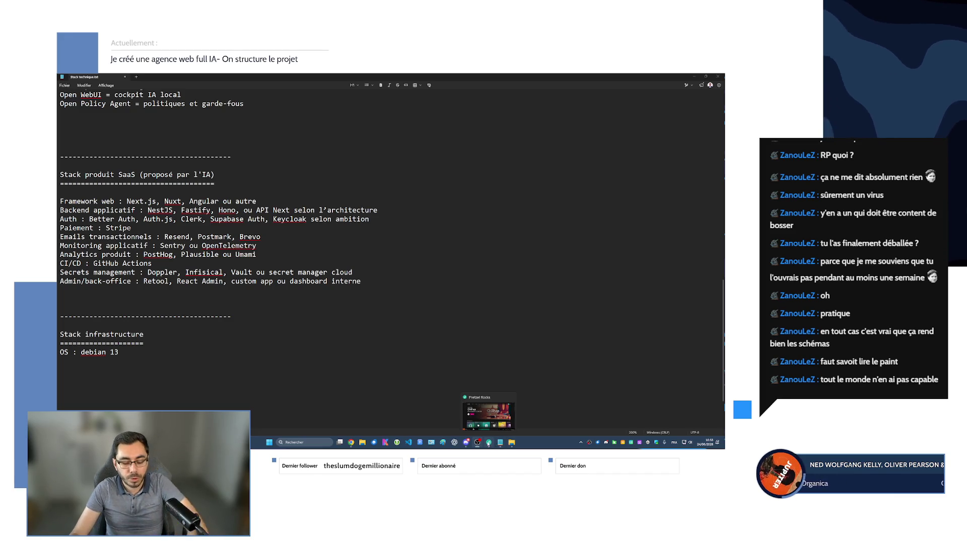
key(super+Right)
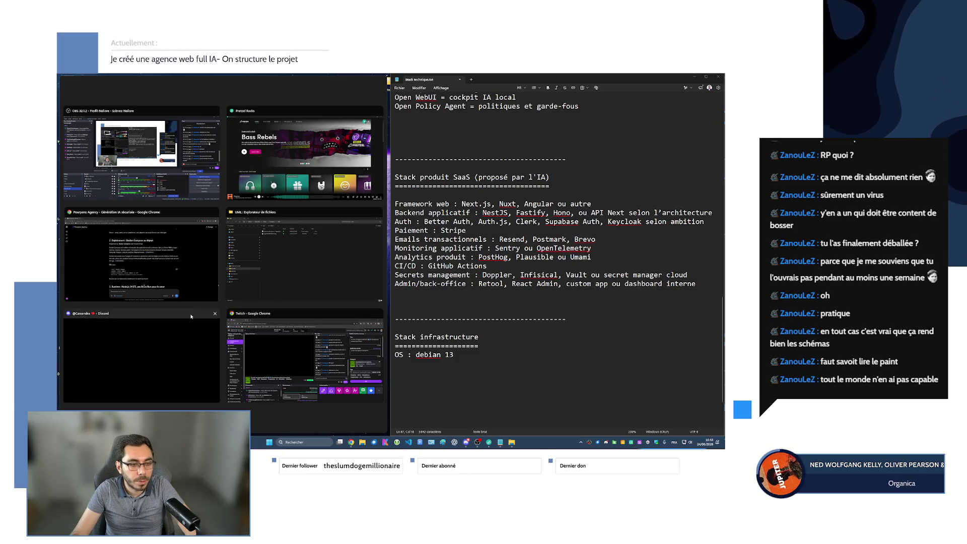
click(142, 255)
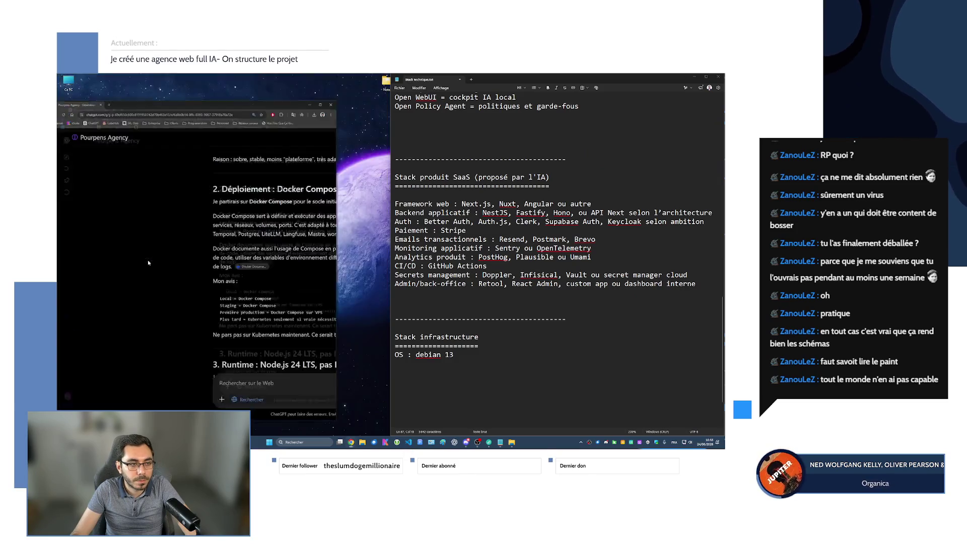
drag(392, 208, 530, 209)
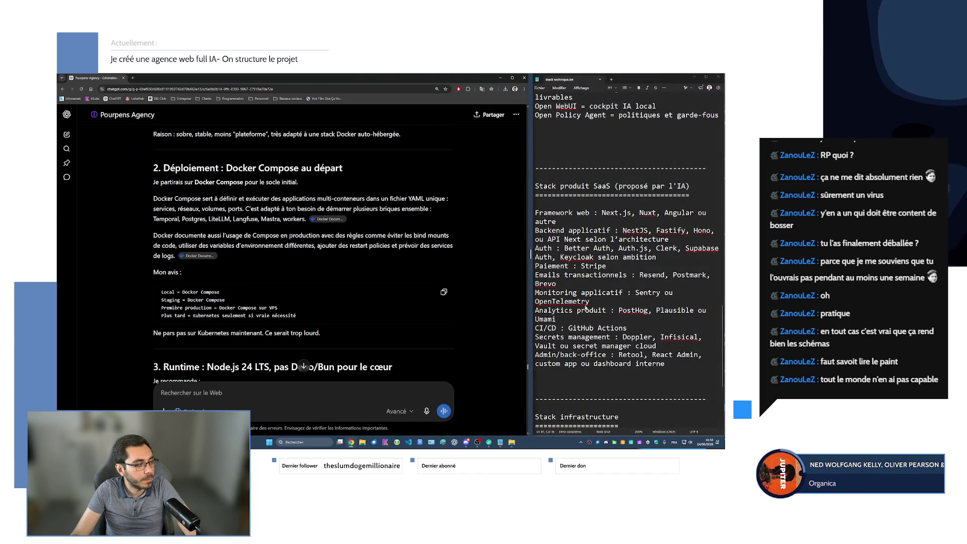
Prepare an empty line directly below 'OS : debian 13' for the next infrastructure entry
scroll(624, 288, down, 5)
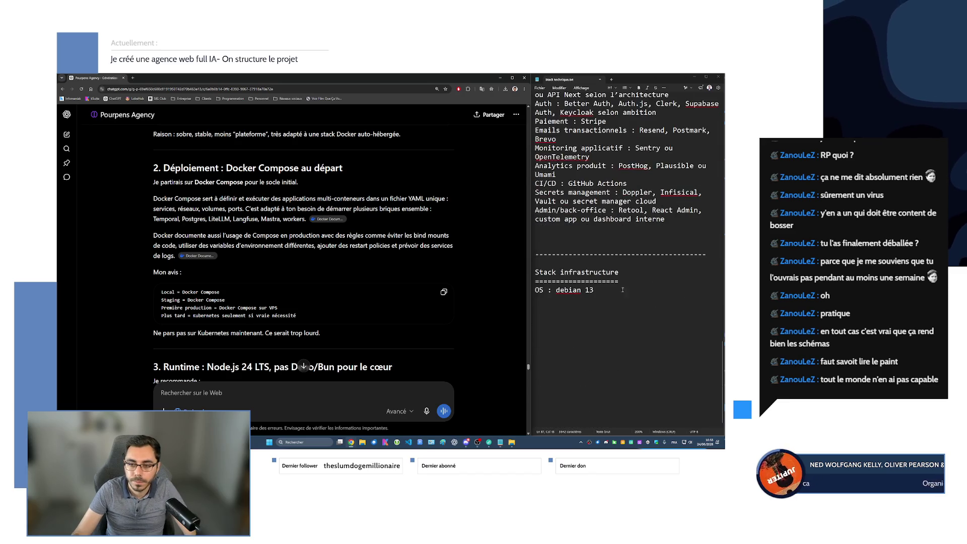
click(583, 306)
key(Return)
key(Return)
key(Return)
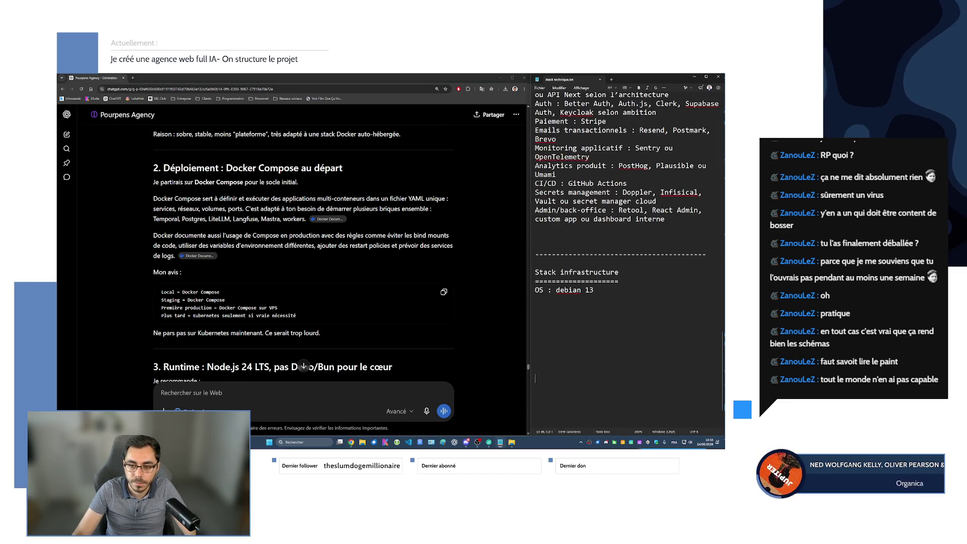
key(Return)
key(Return)
key(Return)
scroll(601, 254, up, 3)
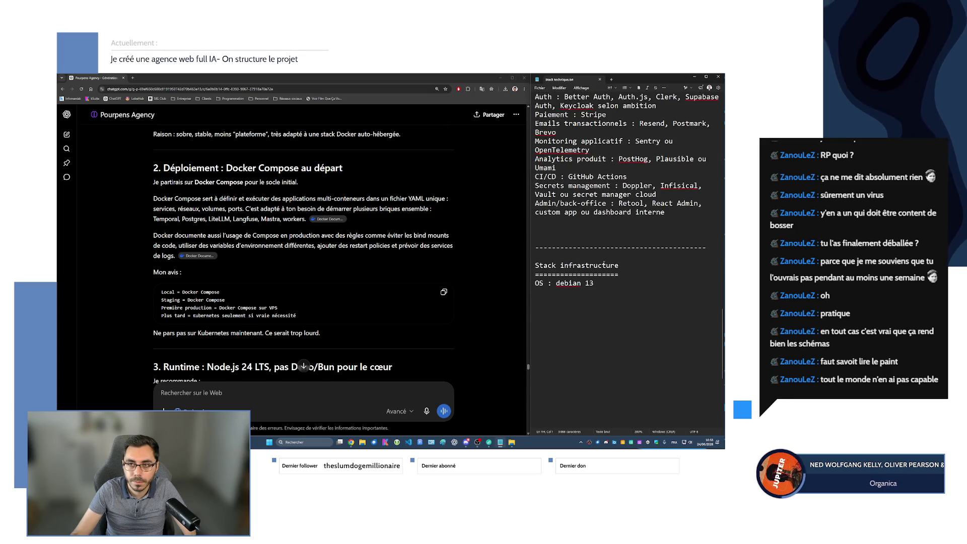
key(BackSpace)
key(BackSpace)
key(BackSpace)
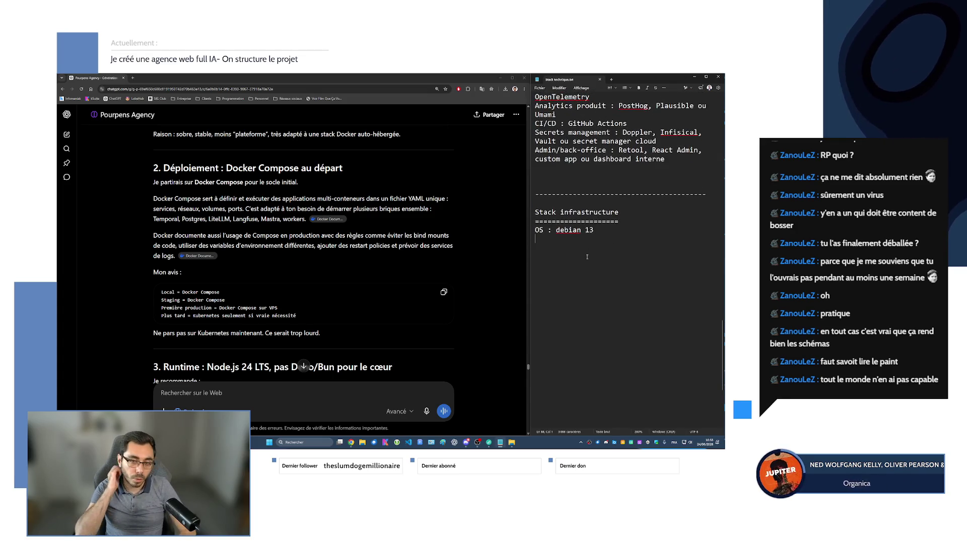
scroll(635, 237, down, 3)
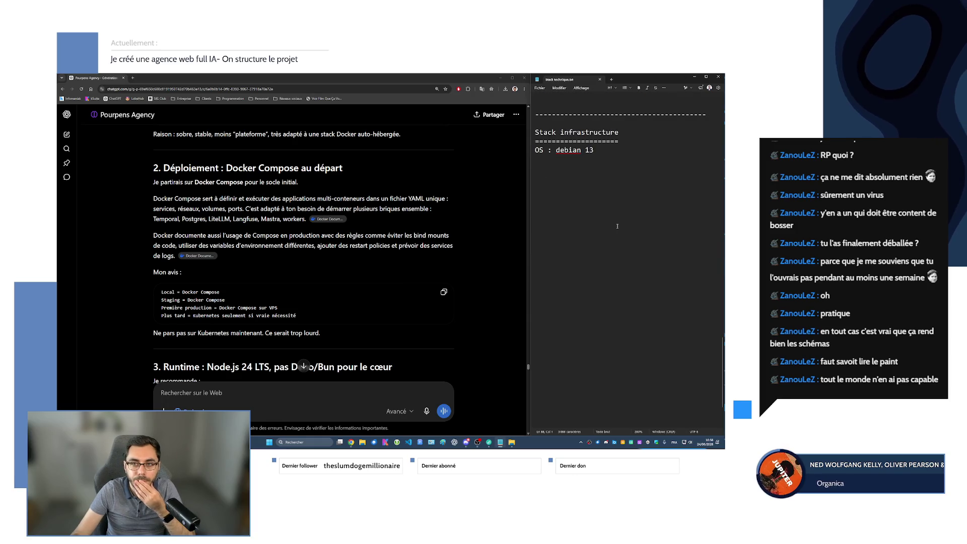
scroll(590, 208, down, 1)
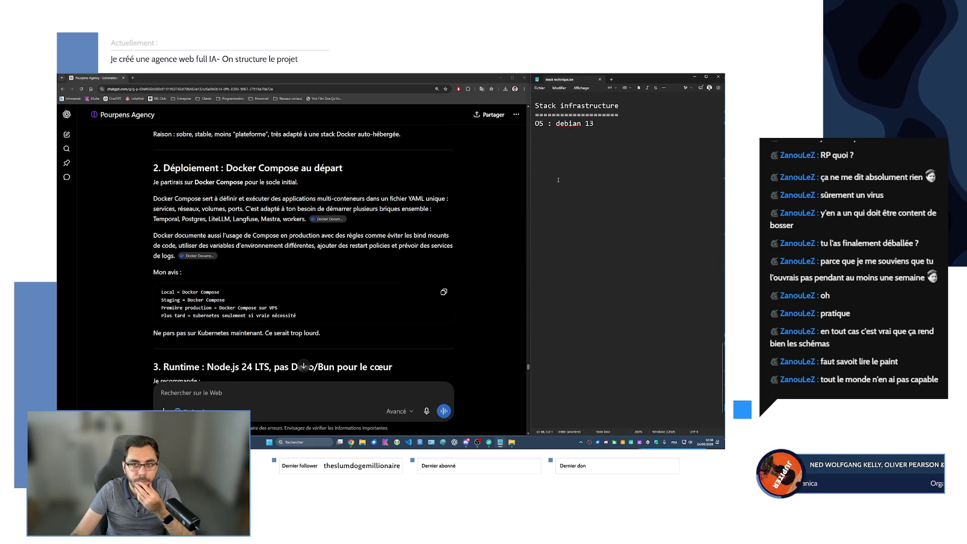
scroll(289, 242, up, 10)
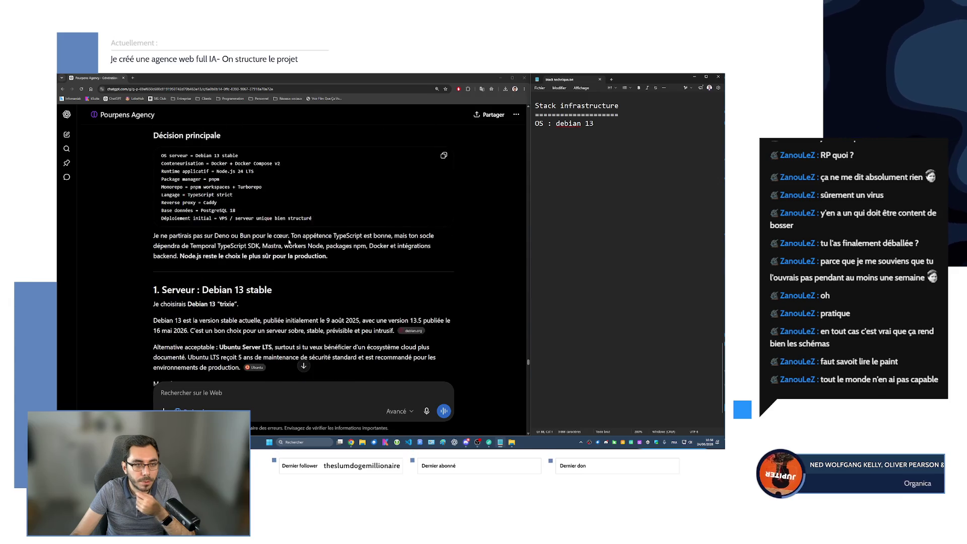
Type 'Orchestrateur : Docker' on the line under 'OS : debian 13'
scroll(290, 242, down, 4)
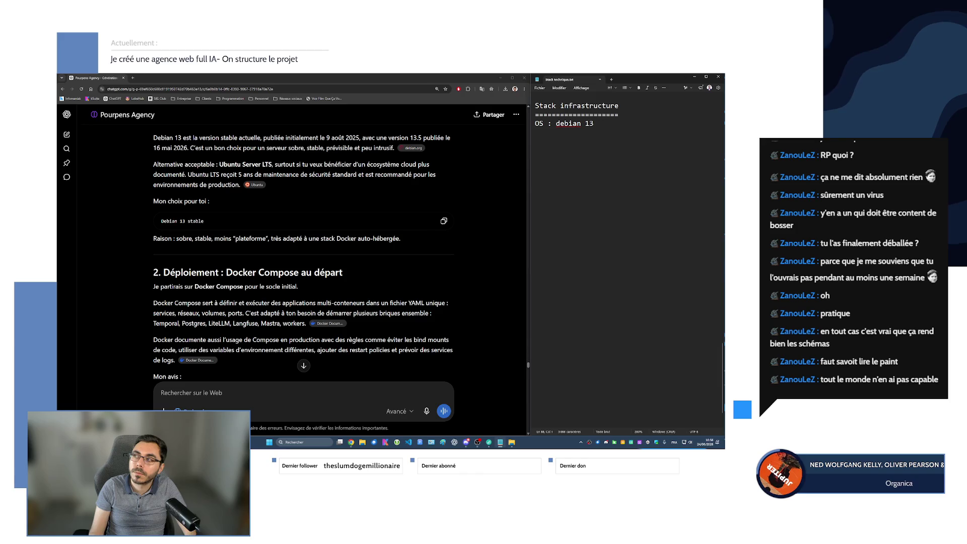
text(Orche)
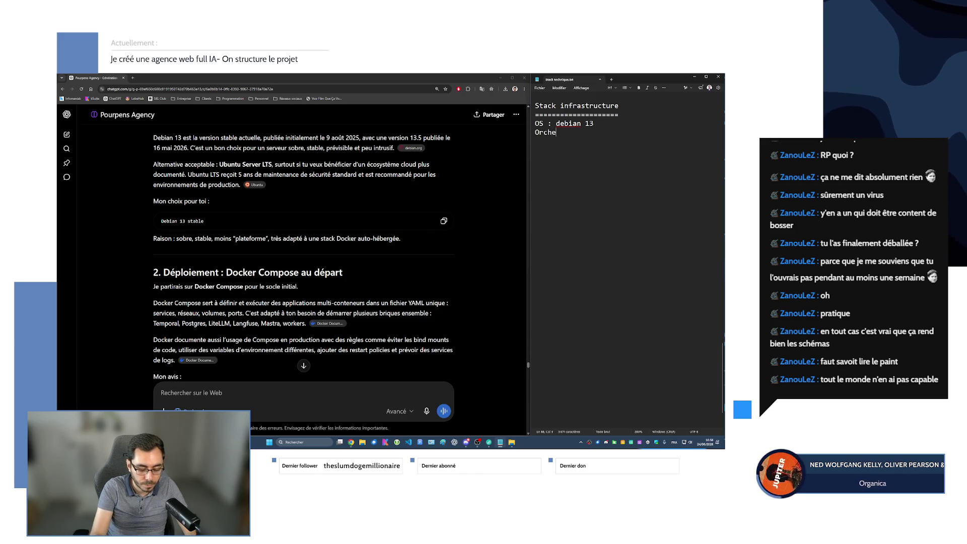
text(strateur : )
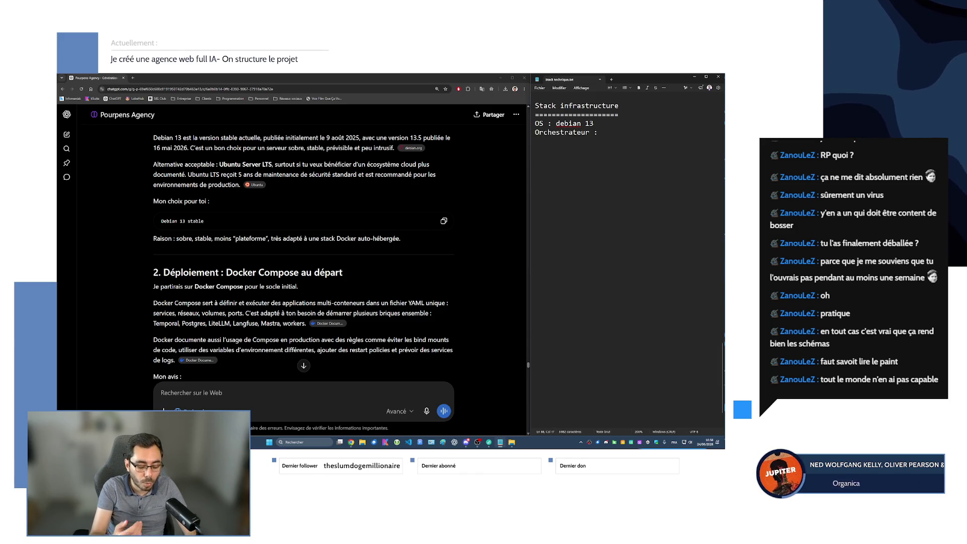
text(Docker)
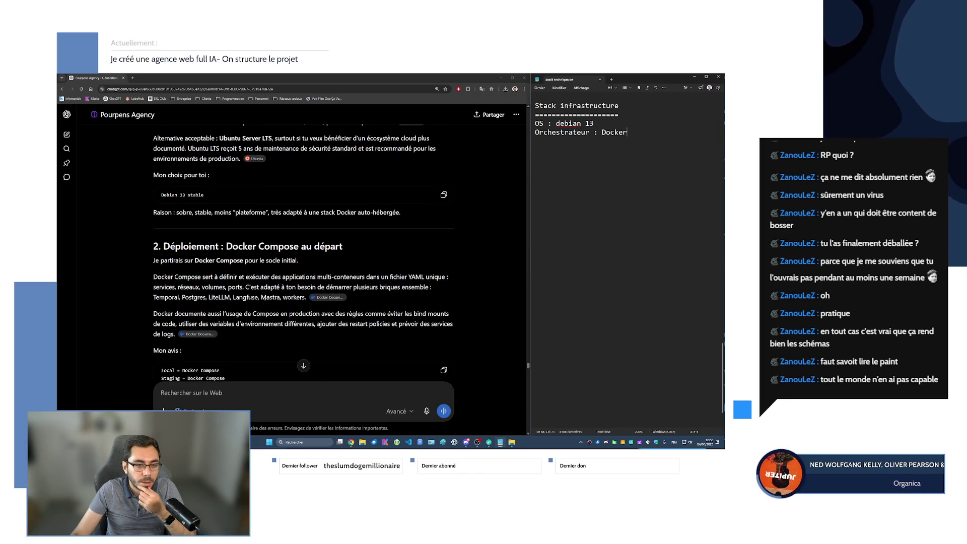
scroll(265, 268, down, 1)
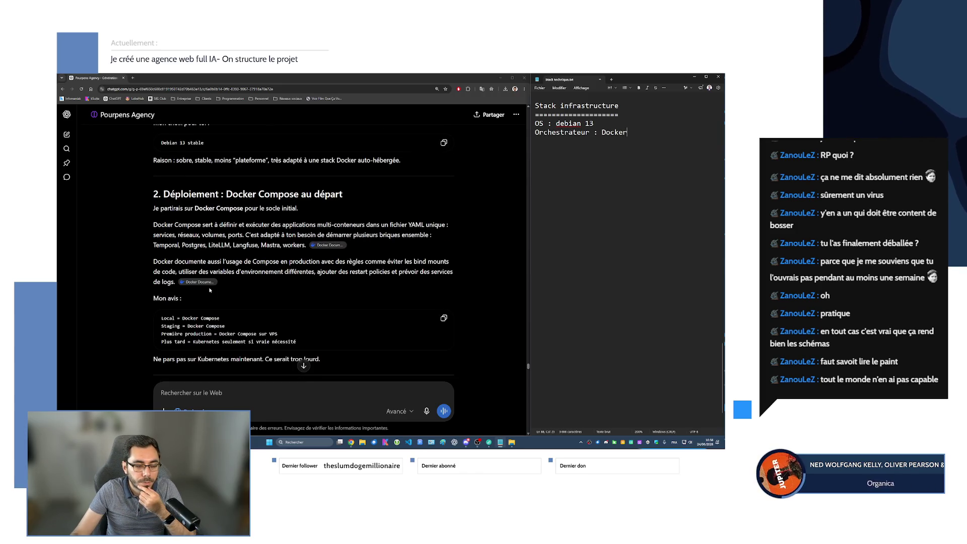
Highlight and review ChatGPT's advice about Kubernetes in the Docker Compose section
scroll(210, 290, down, 1)
drag(194, 307, 257, 307)
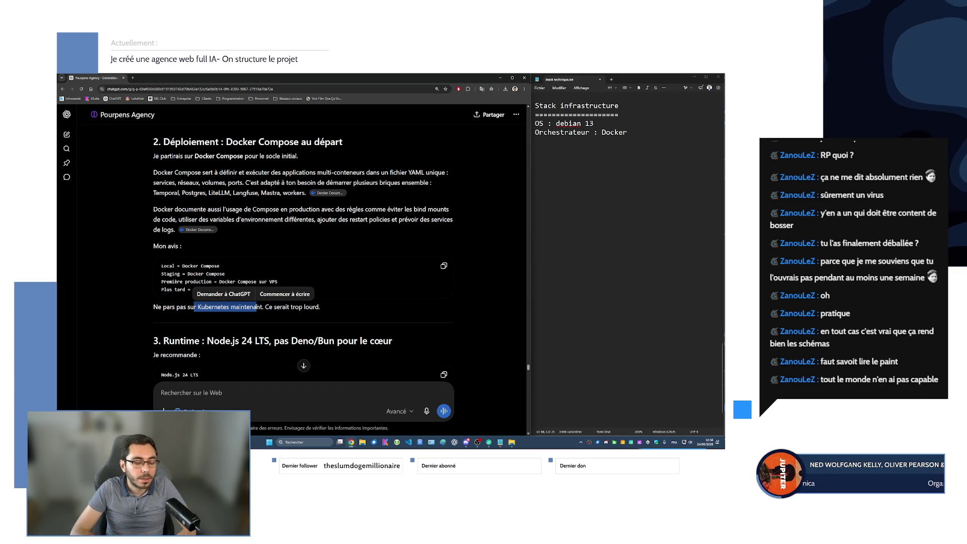
click(326, 305)
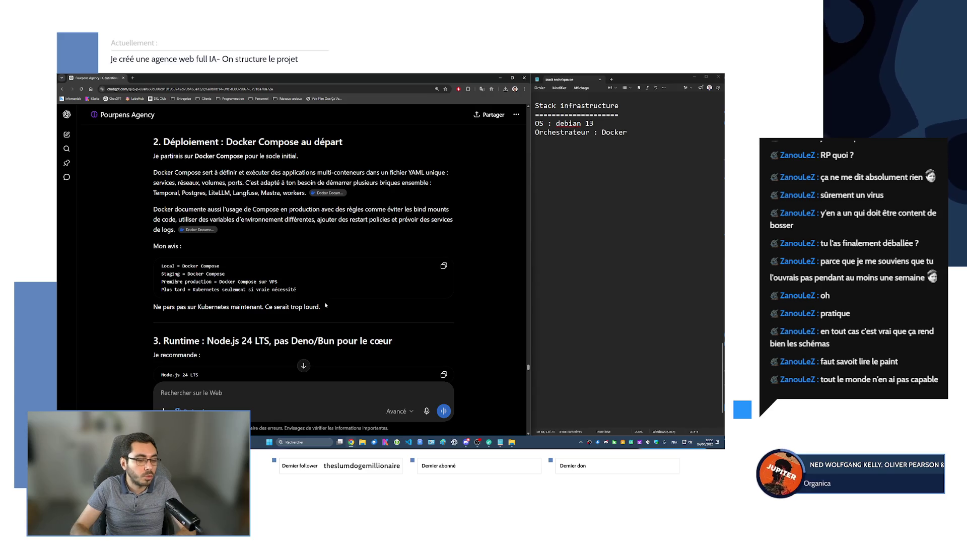
Start a new line under 'Orchestrateur : Docker' and scroll ChatGPT to section 3 Runtime
click(642, 142)
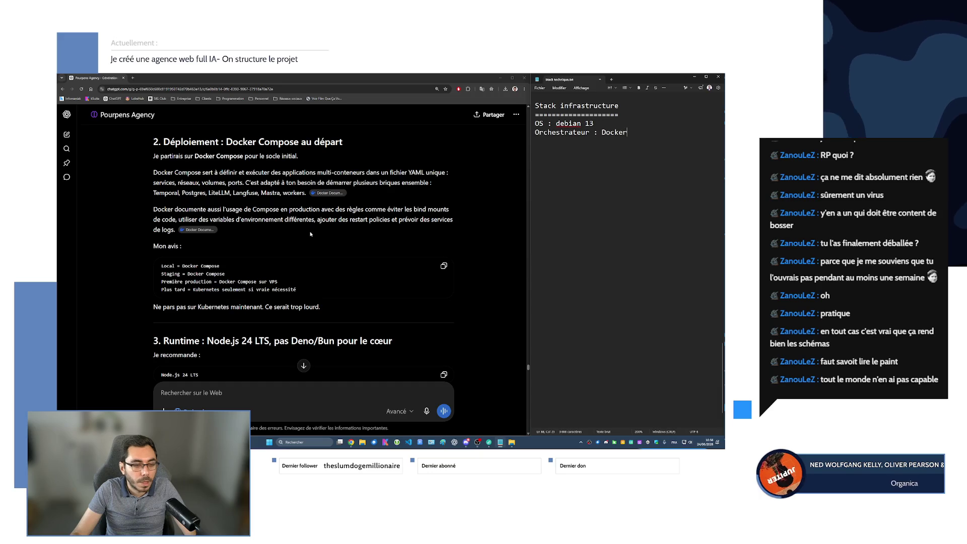
scroll(310, 230, down, 3)
click(566, 141)
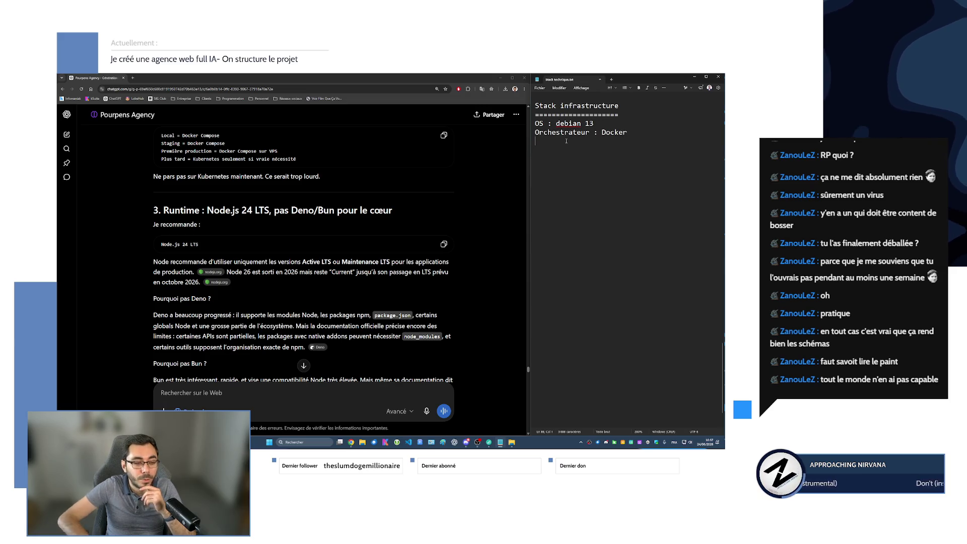
scroll(567, 141, down, 1)
scroll(467, 239, down, 1)
Review ChatGPT's Runtime advice, highlighting the caveat about Bun's Node compatibility
scroll(598, 246, up, 1)
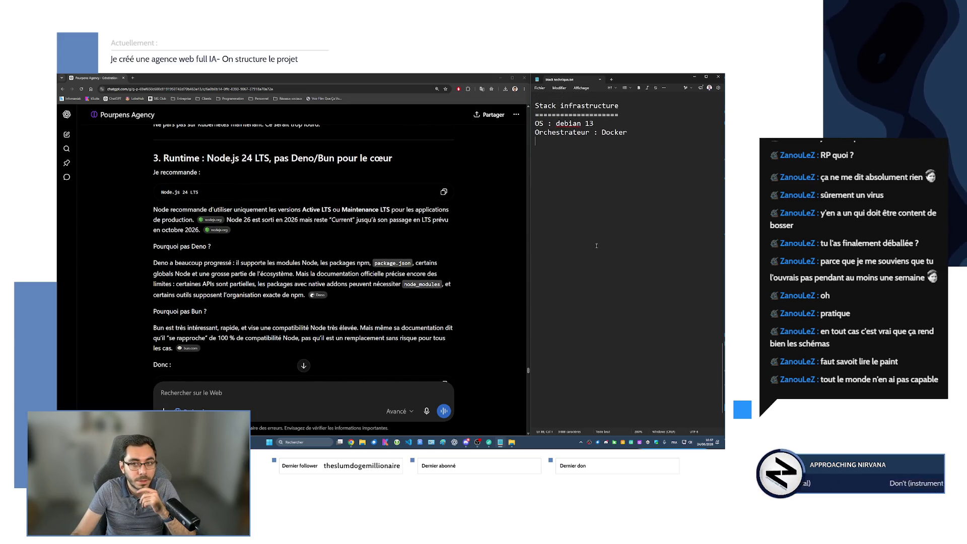
scroll(332, 276, down, 1)
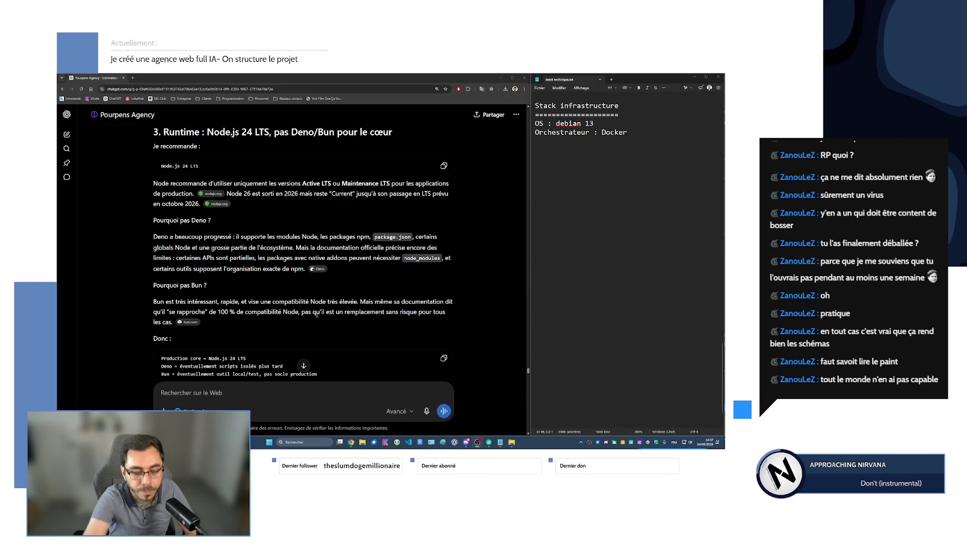
scroll(298, 318, down, 1)
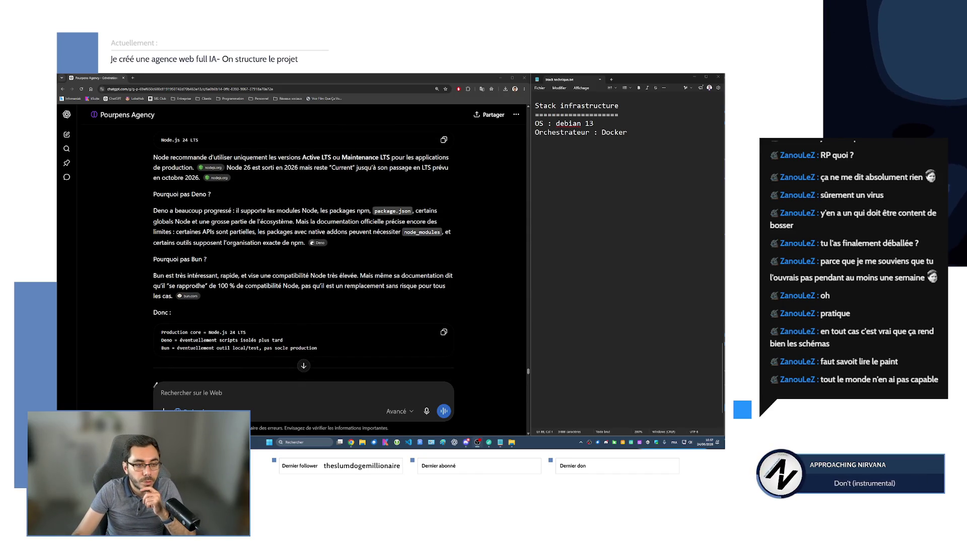
drag(156, 276, 227, 278)
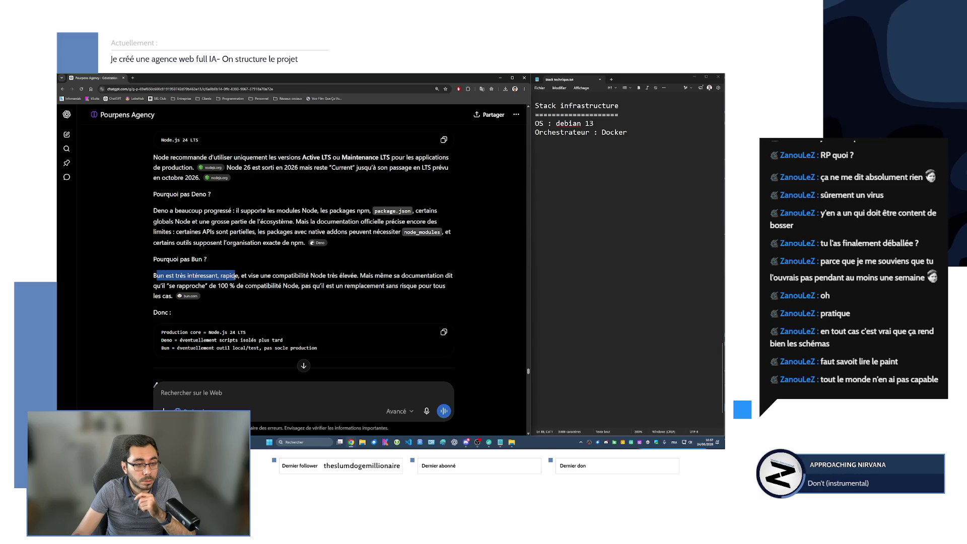
double_click(216, 276)
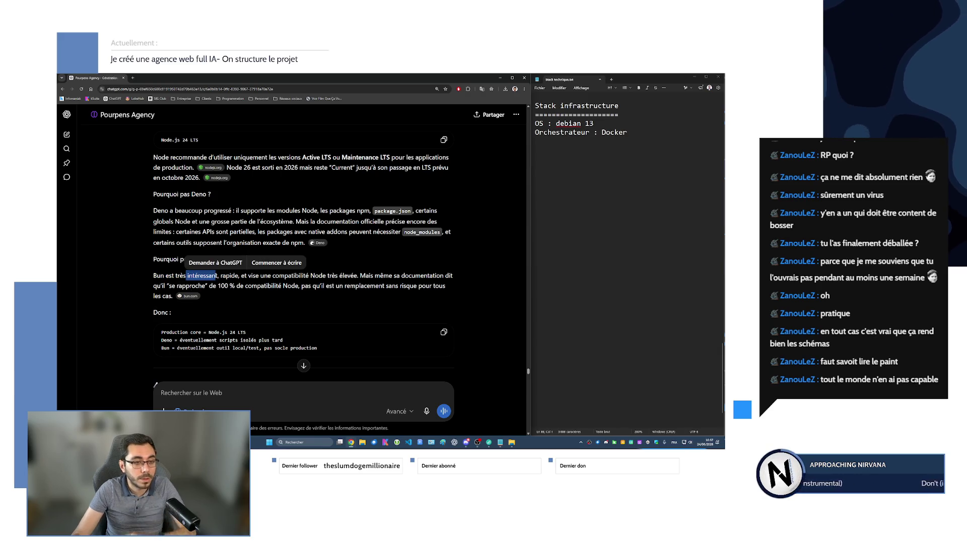
mouse_move(247, 276)
mouse_down()
mouse_move(373, 276)
mouse_move(207, 286)
mouse_move(399, 285)
mouse_move(175, 297)
mouse_up()
scroll(191, 327, down, 2)
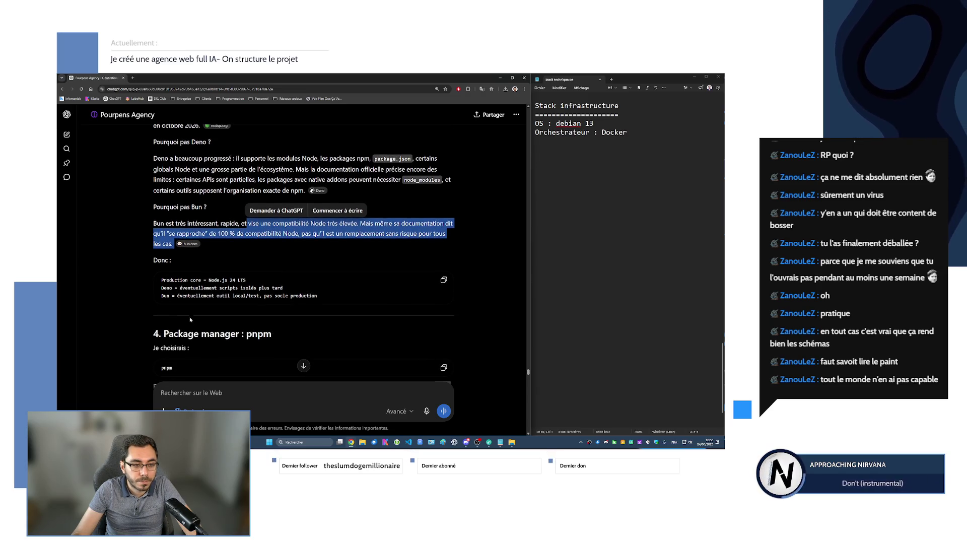
scroll(189, 289, down, 2)
scroll(189, 289, up, 2)
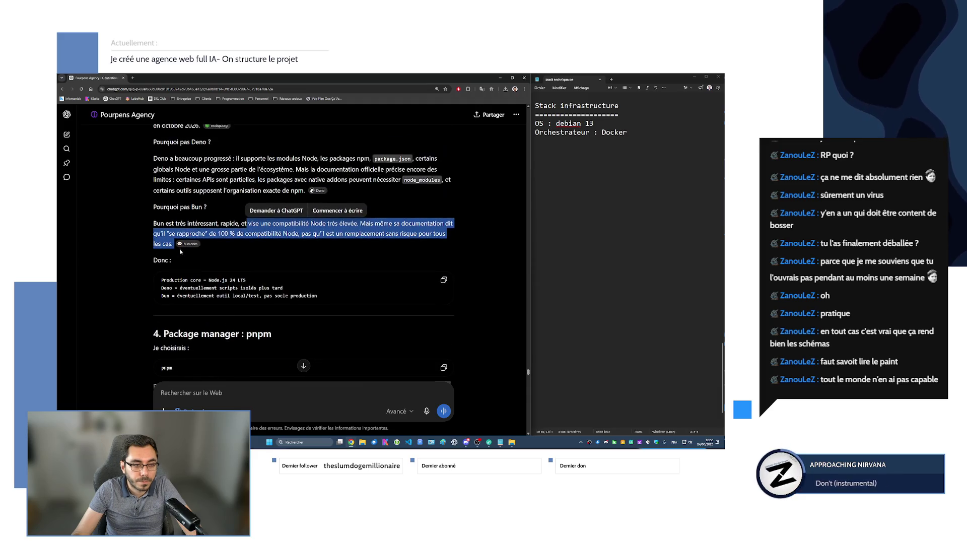
Return to the notes below 'Orchestrateur : Docker' to write the Runtime entry
click(547, 178)
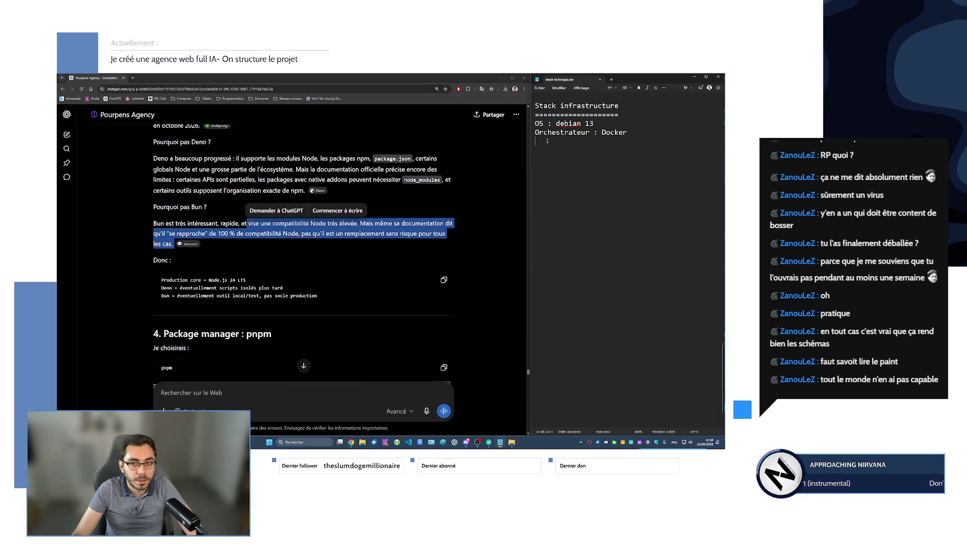
scroll(323, 237, up, 2)
scroll(323, 237, up, 1)
text(Runtime :)
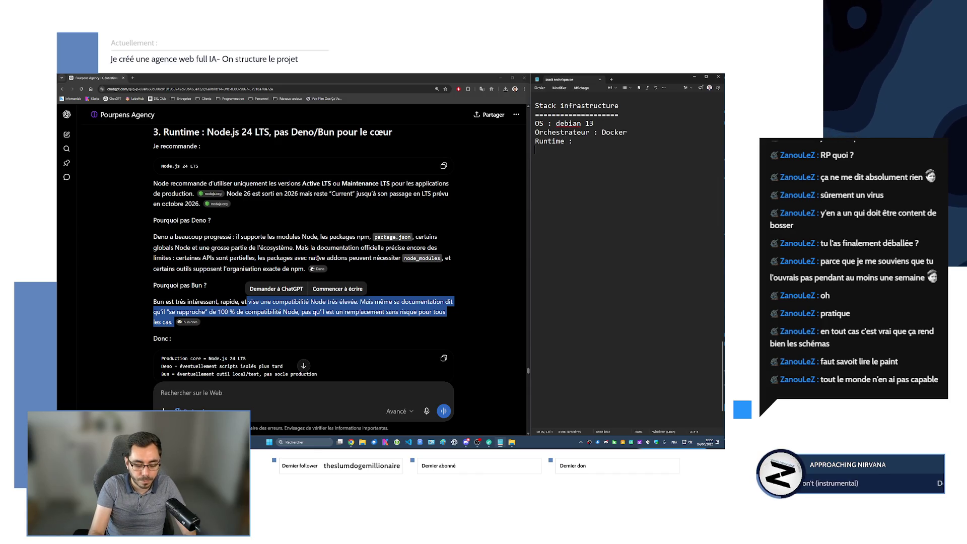
Write the Runtime sub-lines '- IA :' and '- Moi : Deno > Bun > Node'
text(- IA :)
key(Return)
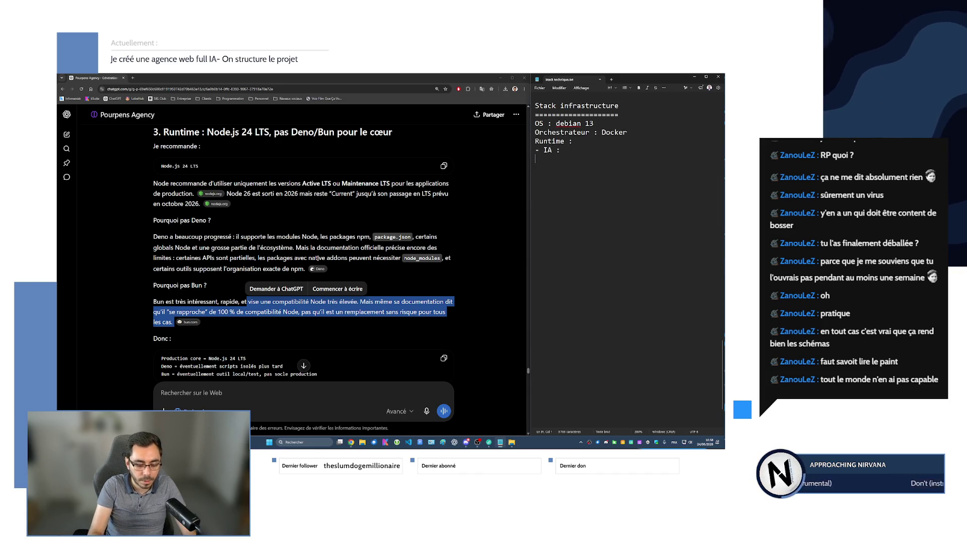
text(- Moi :)
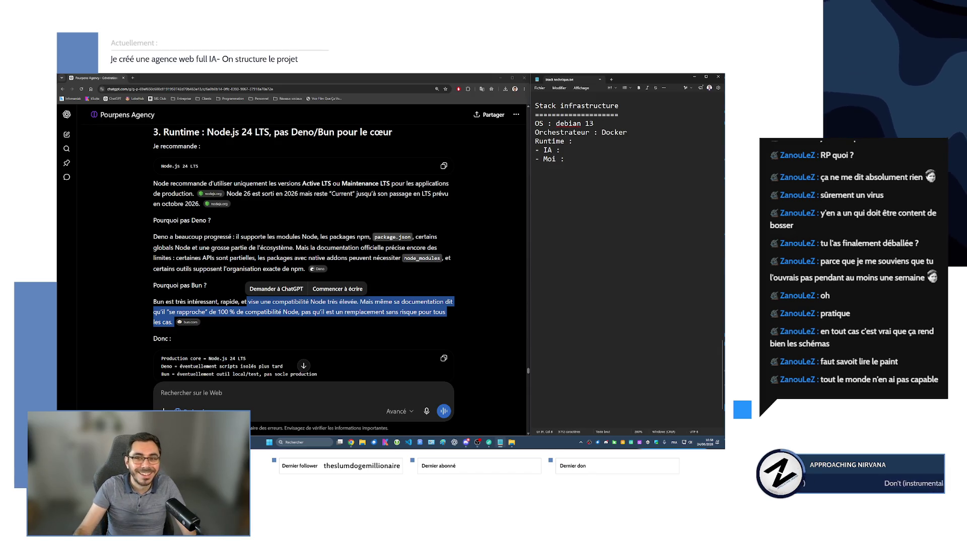
text( Deno W)
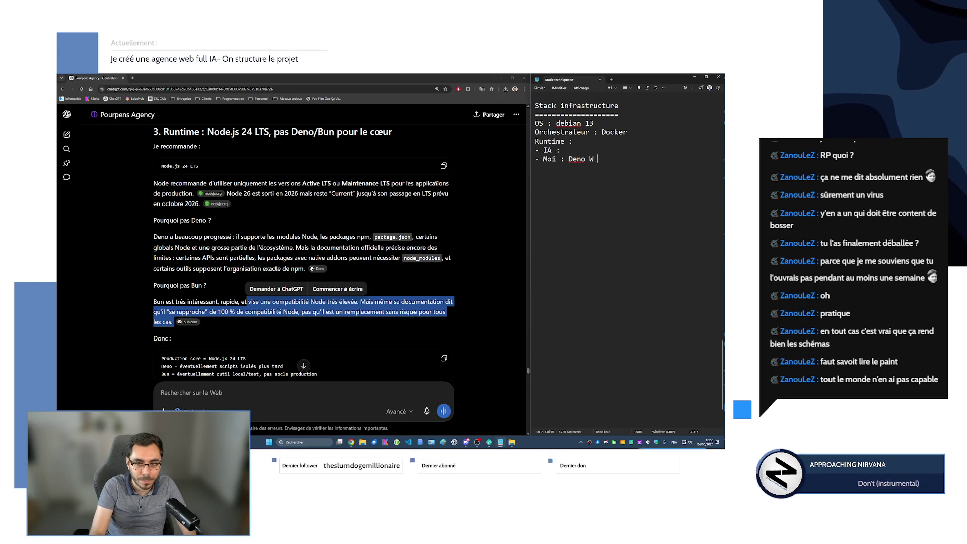
key(BackSpace)
key(BackSpace)
text(> Bun )
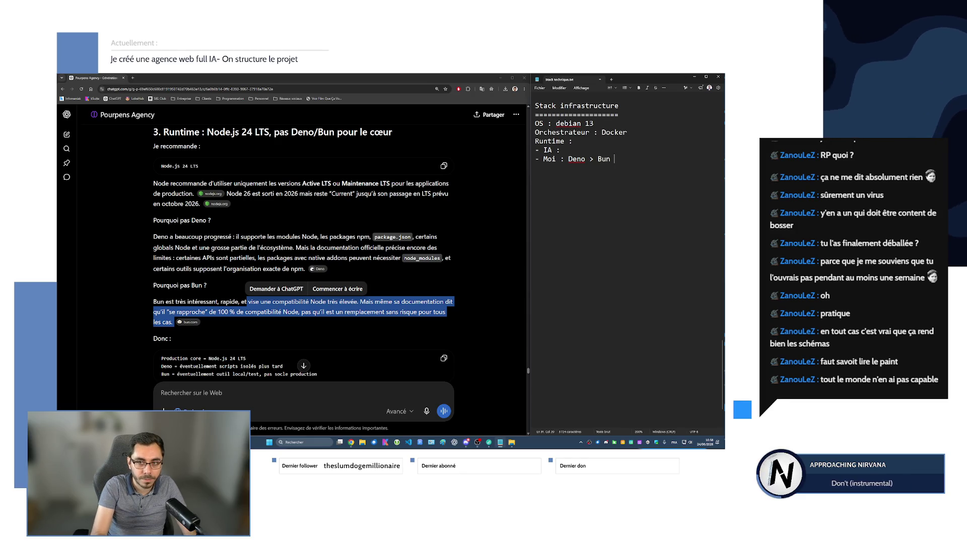
text(> )
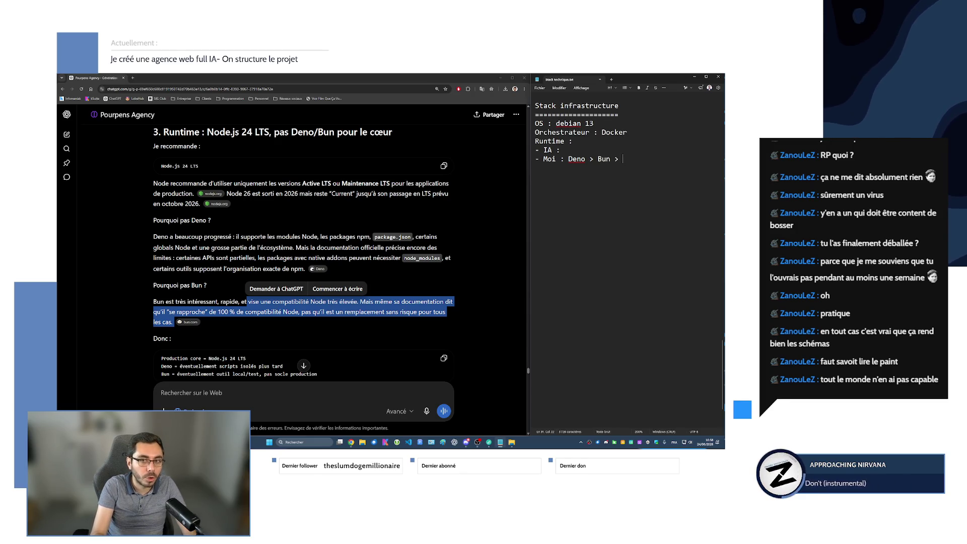
text(Node)
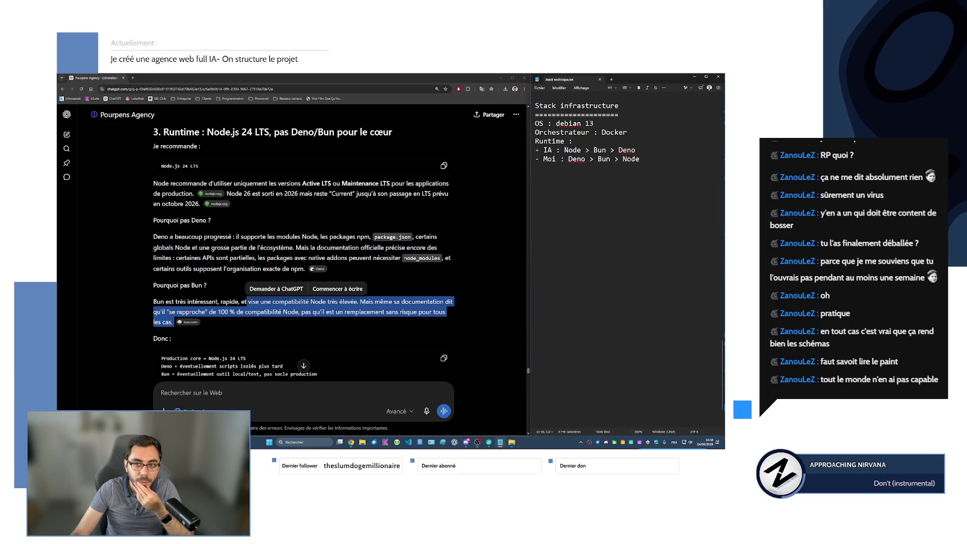
click(560, 124)
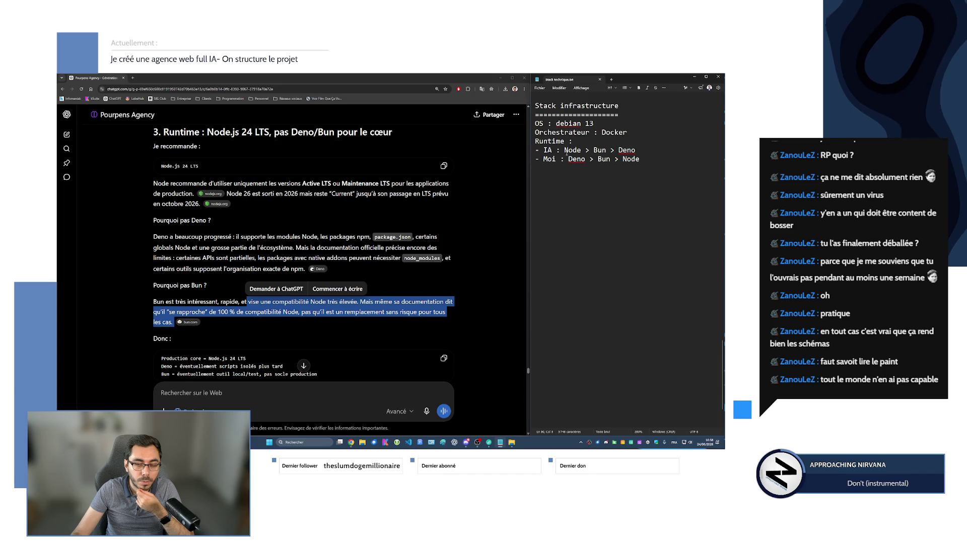
drag(568, 159, 616, 159)
key(ctrl+End)
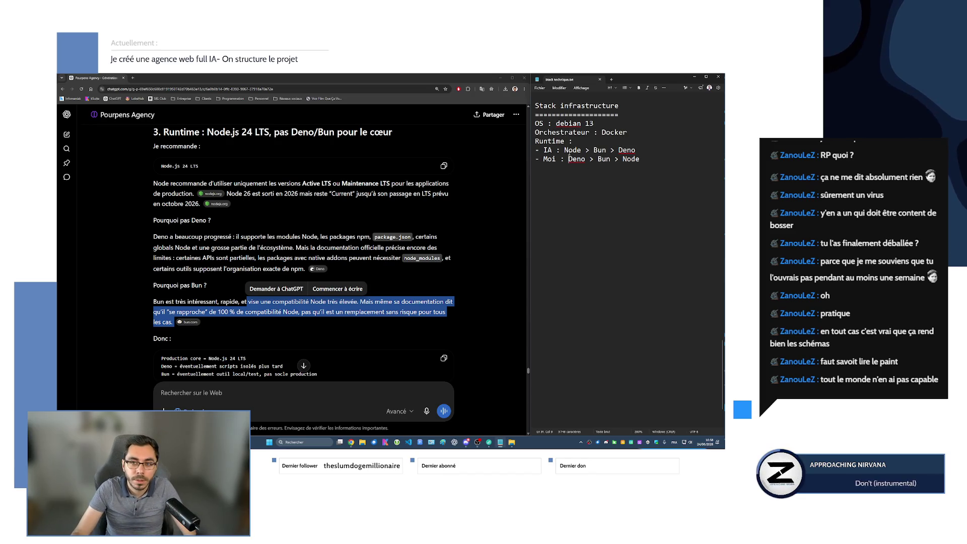
double_click(577, 159)
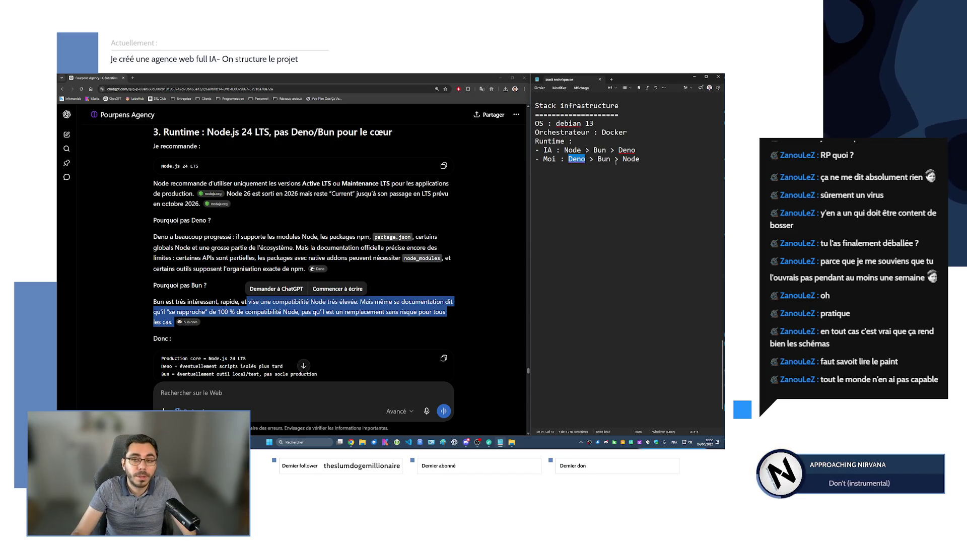
click(624, 159)
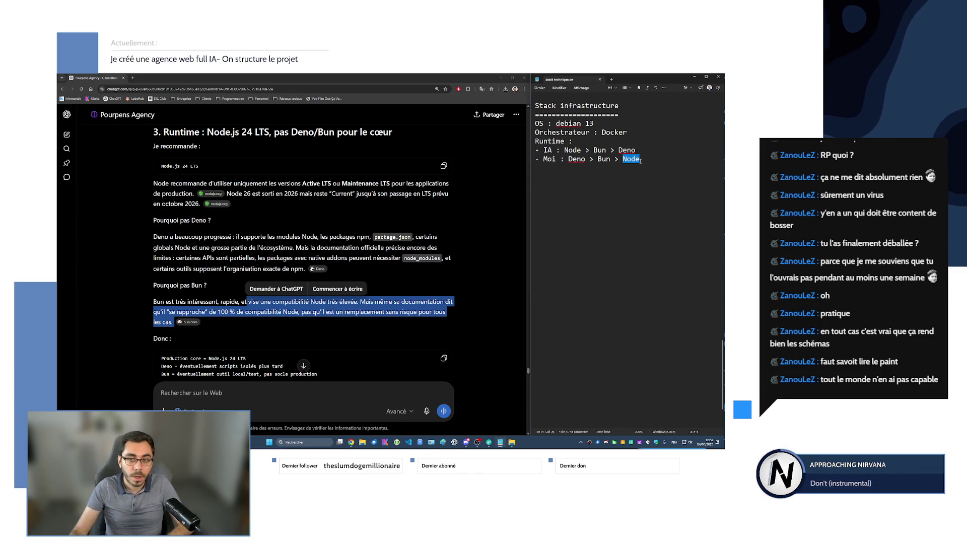
drag(569, 159, 585, 160)
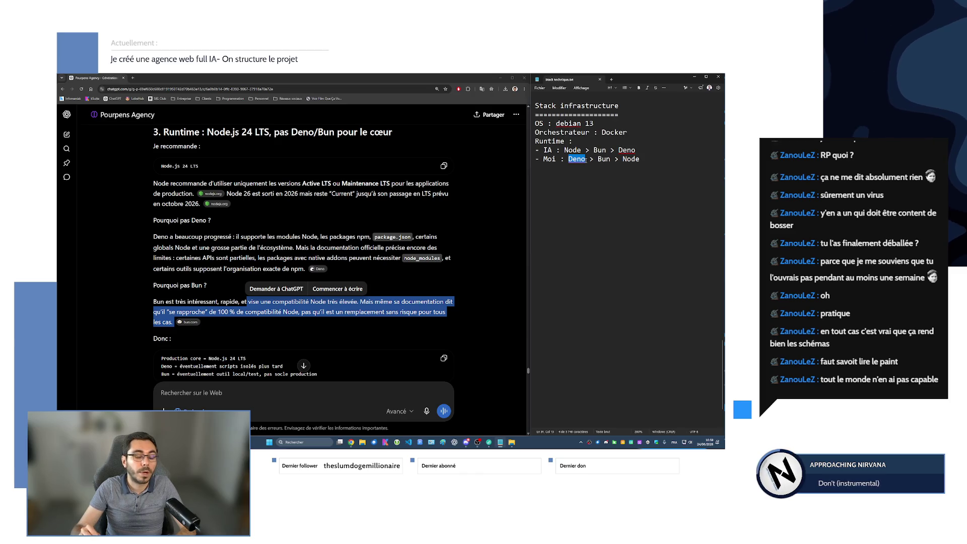
click(591, 159)
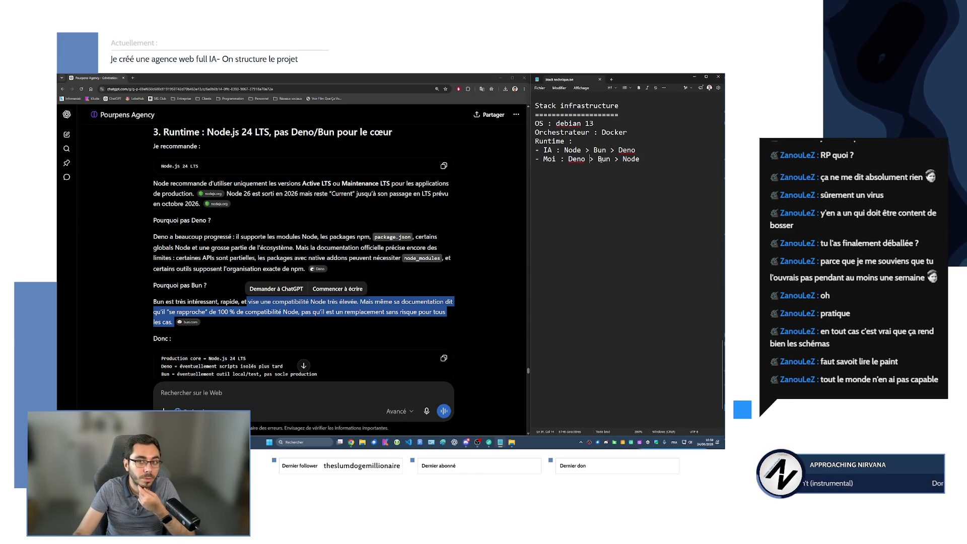
double_click(634, 159)
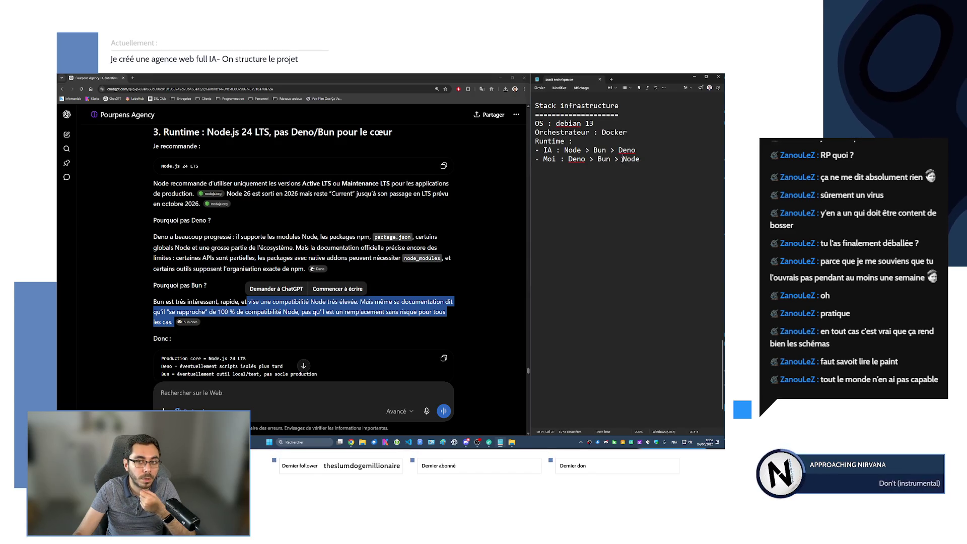
click(506, 239)
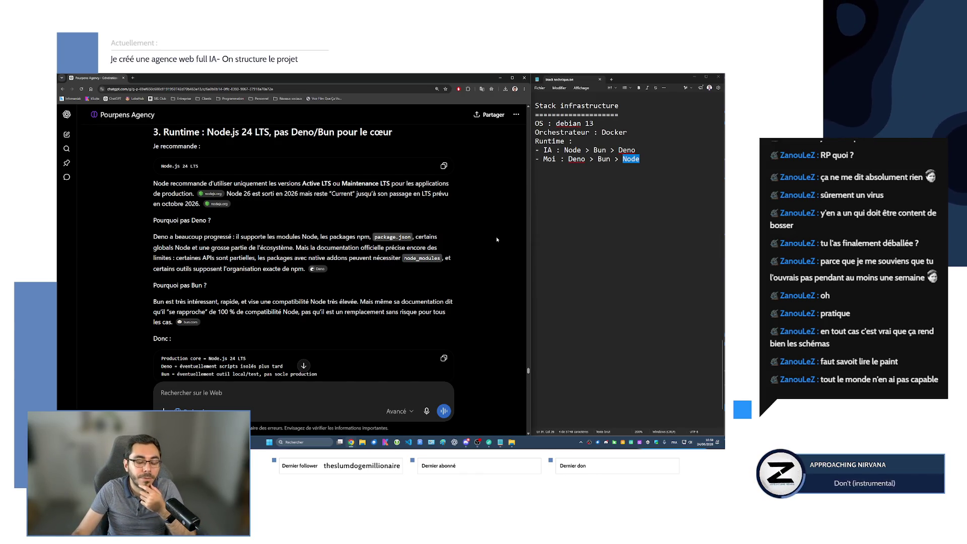
mouse_move(529, 186)
mouse_down()
mouse_move(545, 183)
mouse_move(507, 183)
mouse_move(519, 183)
mouse_up()
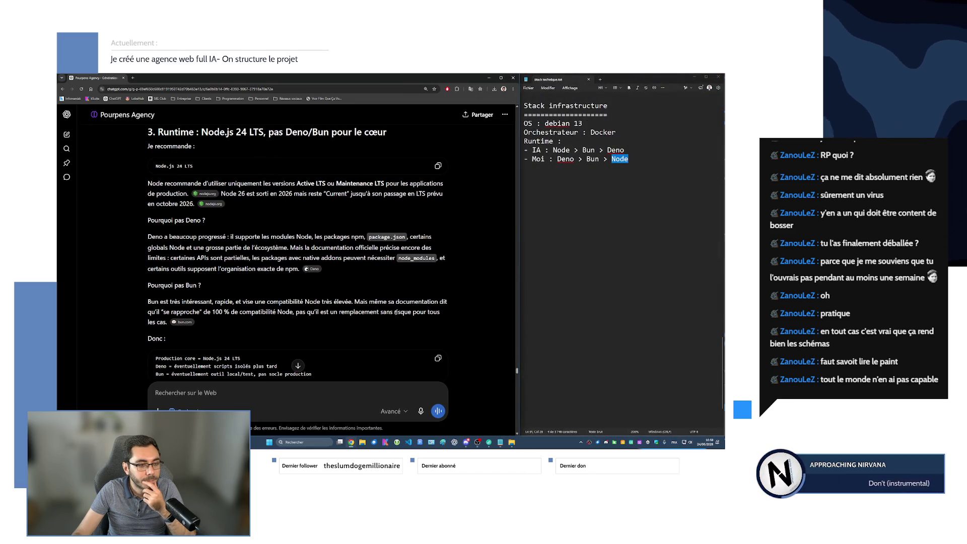
Type 'Package manager' on a new line beneath the Runtime rankings
scroll(356, 310, down, 1)
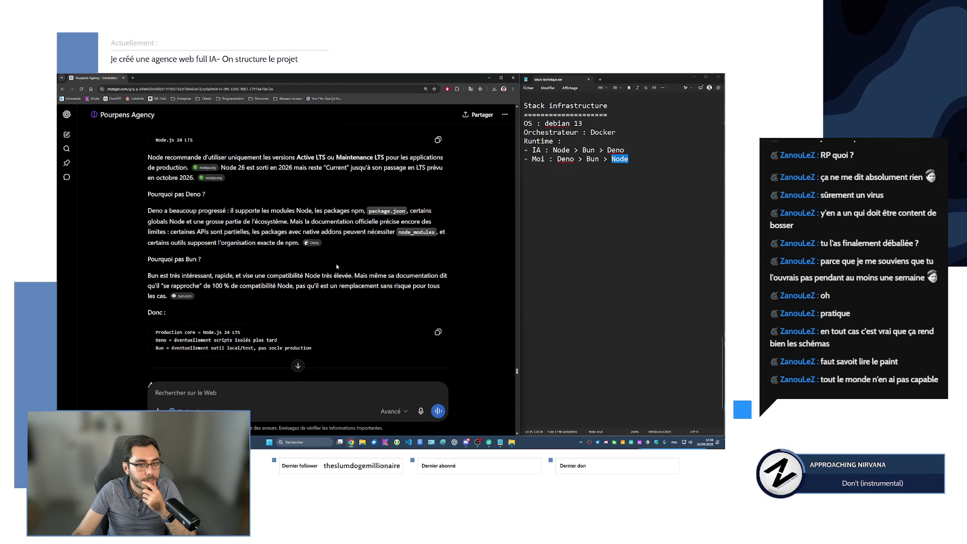
scroll(336, 264, down, 1)
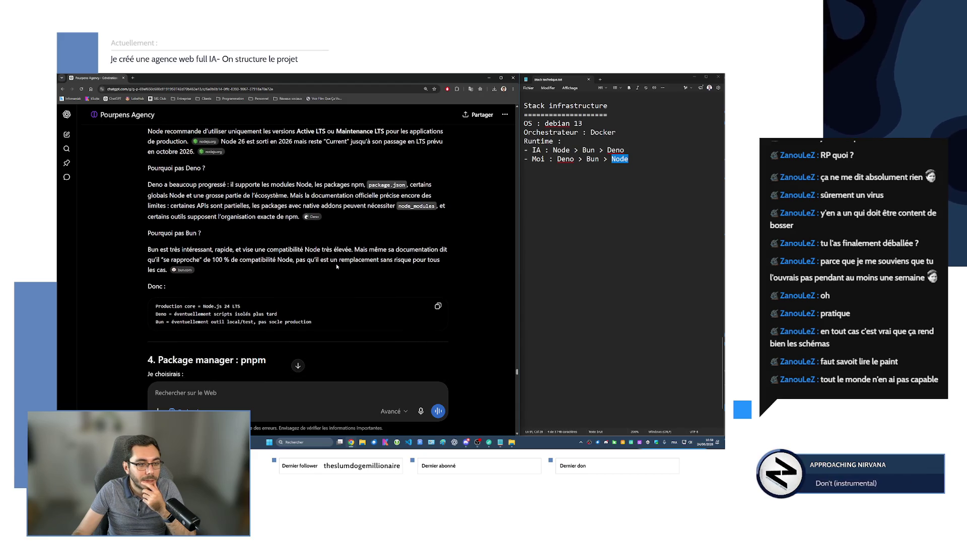
click(616, 188)
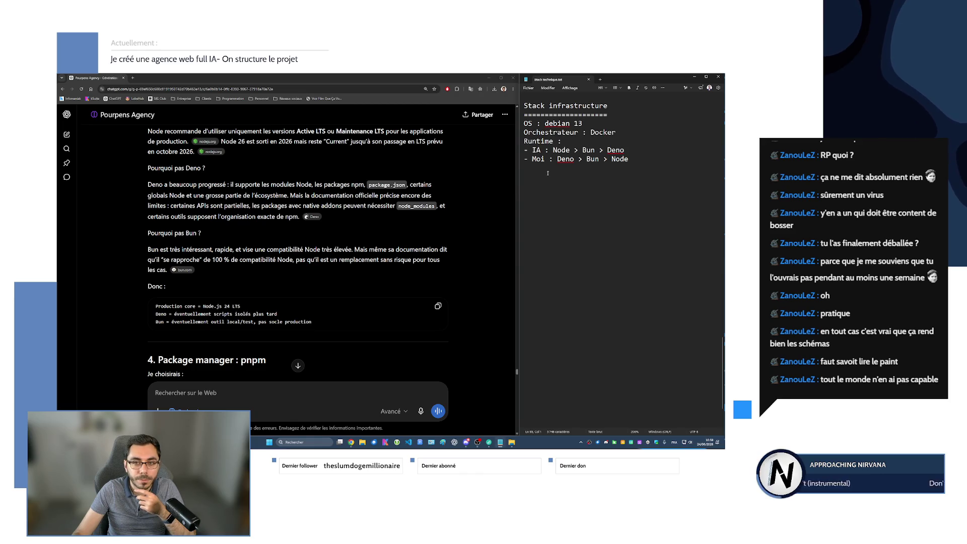
scroll(297, 235, down, 2)
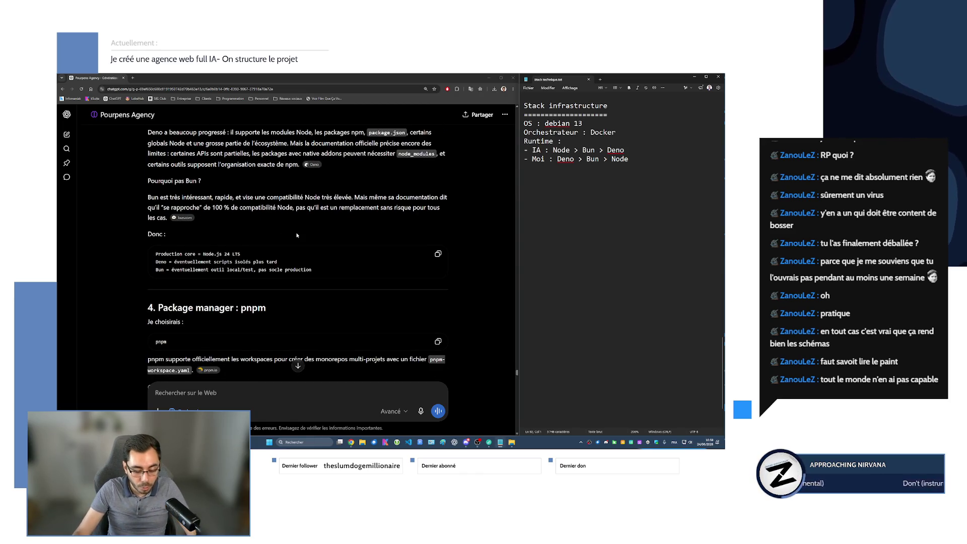
text(Package manager :)
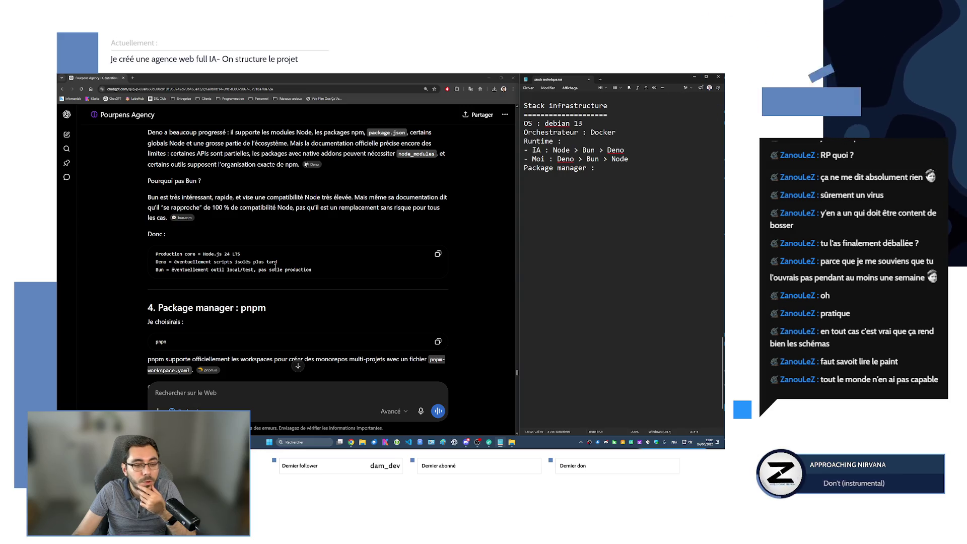
scroll(277, 267, down, 2)
scroll(272, 274, down, 1)
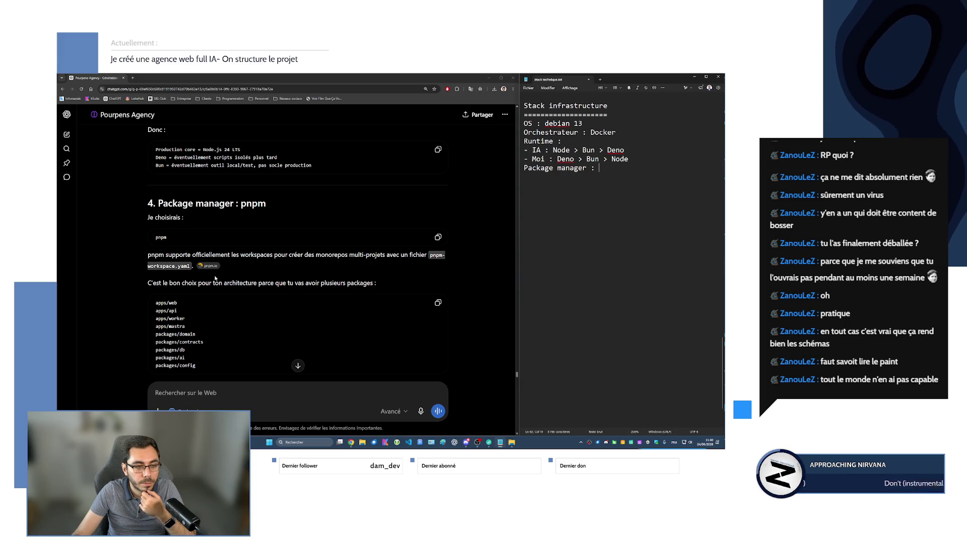
scroll(213, 279, down, 2)
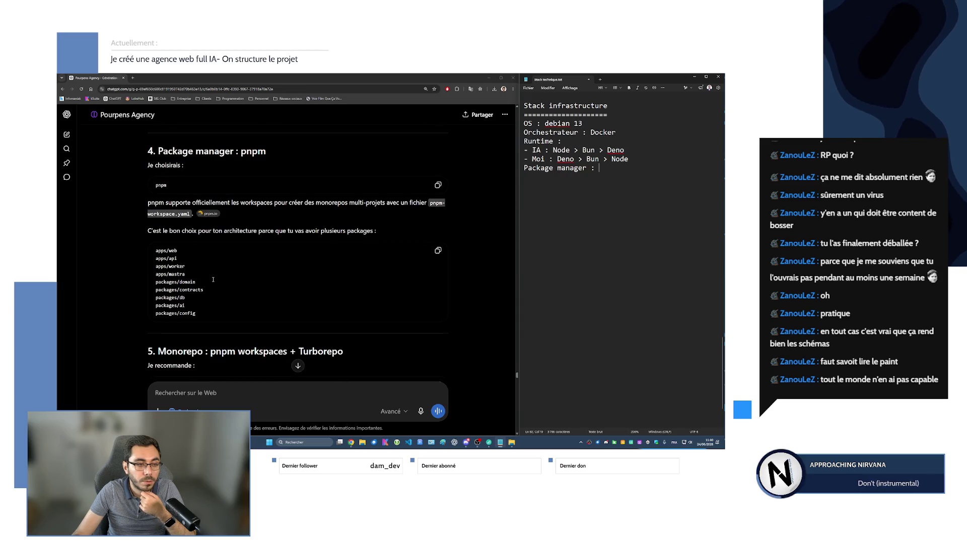
click(194, 231)
drag(159, 231, 376, 232)
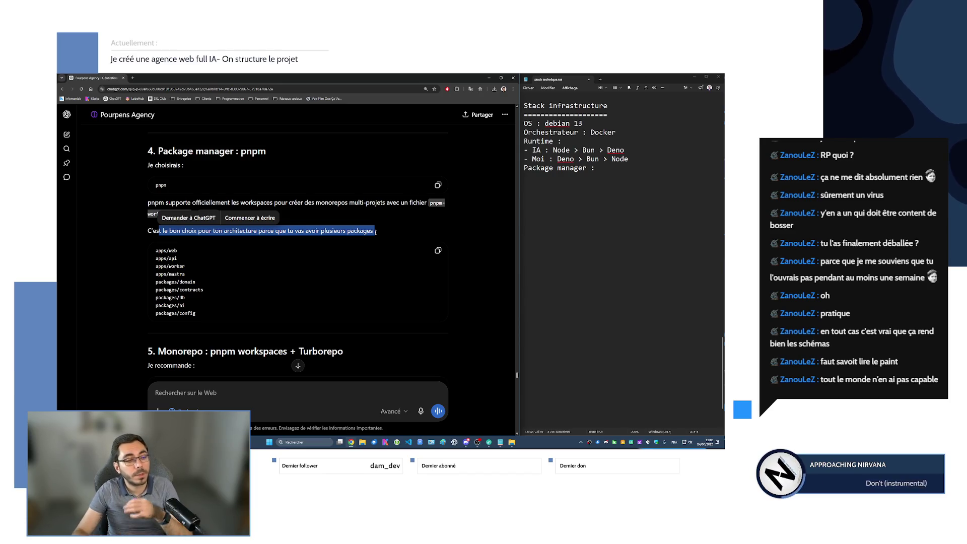
click(296, 265)
mouse_move(177, 250)
mouse_down()
mouse_move(156, 250)
mouse_move(163, 266)
mouse_move(185, 268)
mouse_up()
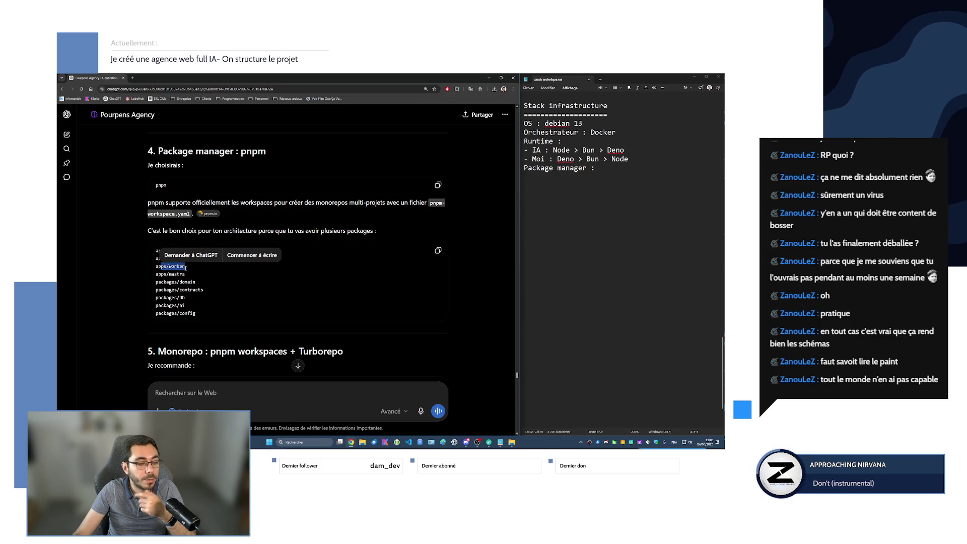
click(173, 254)
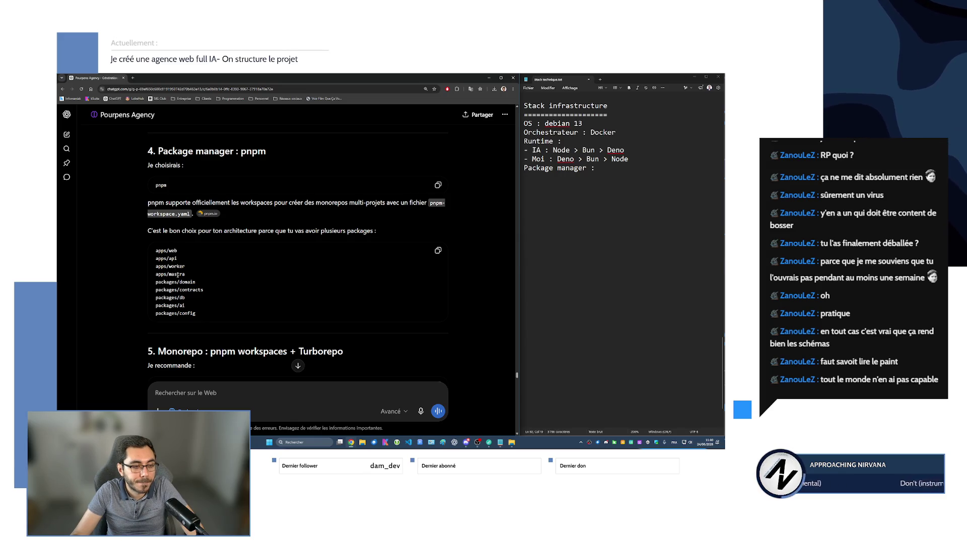
scroll(178, 275, down, 1)
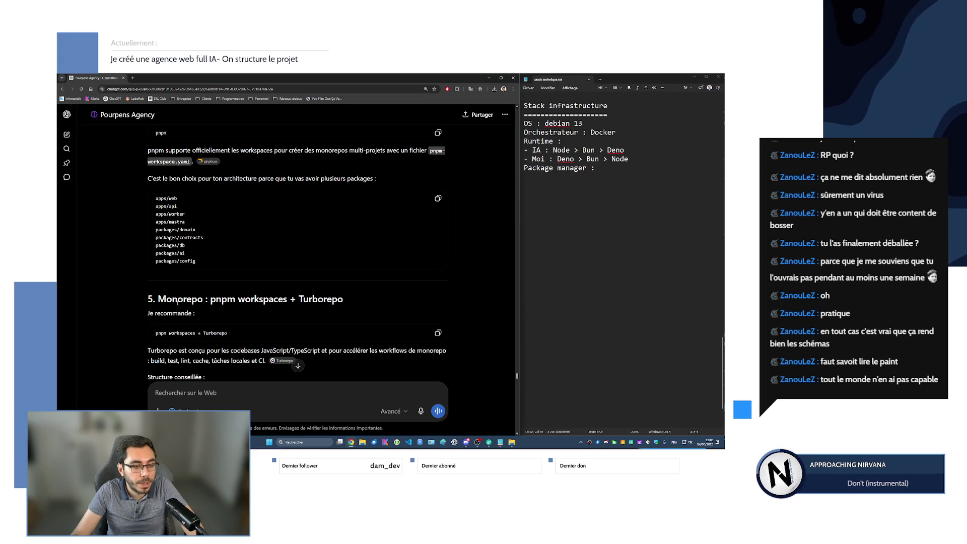
drag(210, 298, 353, 298)
scroll(185, 313, down, 1)
scroll(184, 314, down, 1)
drag(145, 272, 183, 274)
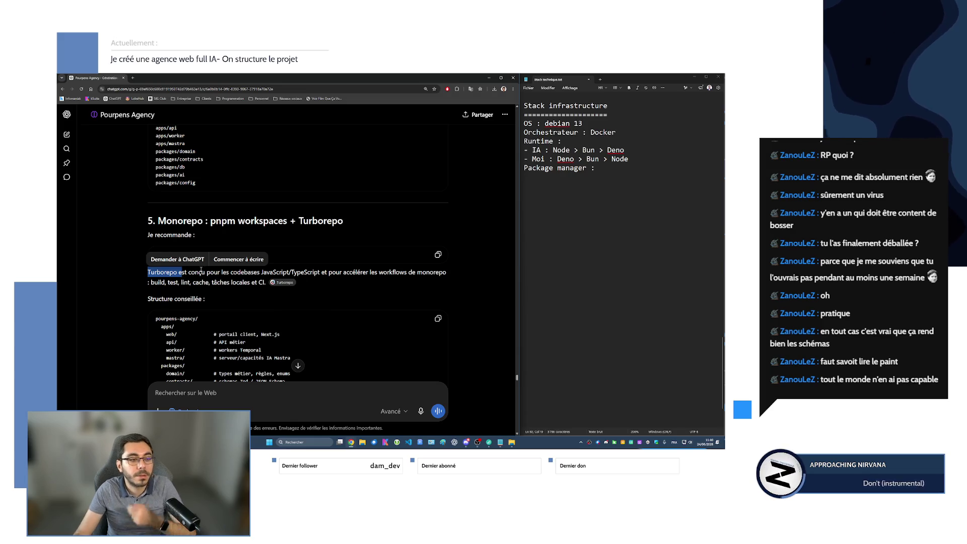
scroll(205, 273, down, 3)
scroll(205, 273, down, 1)
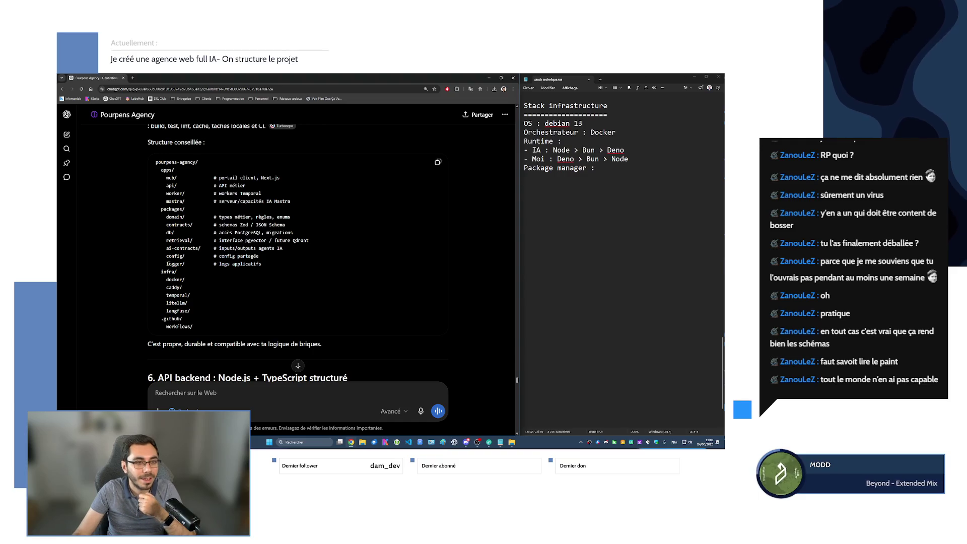
Complete the Package manager line as 'pnpm avec monorepo Turborepo' and start a new line
scroll(175, 177, down, 1)
scroll(181, 196, up, 2)
scroll(181, 195, up, 2)
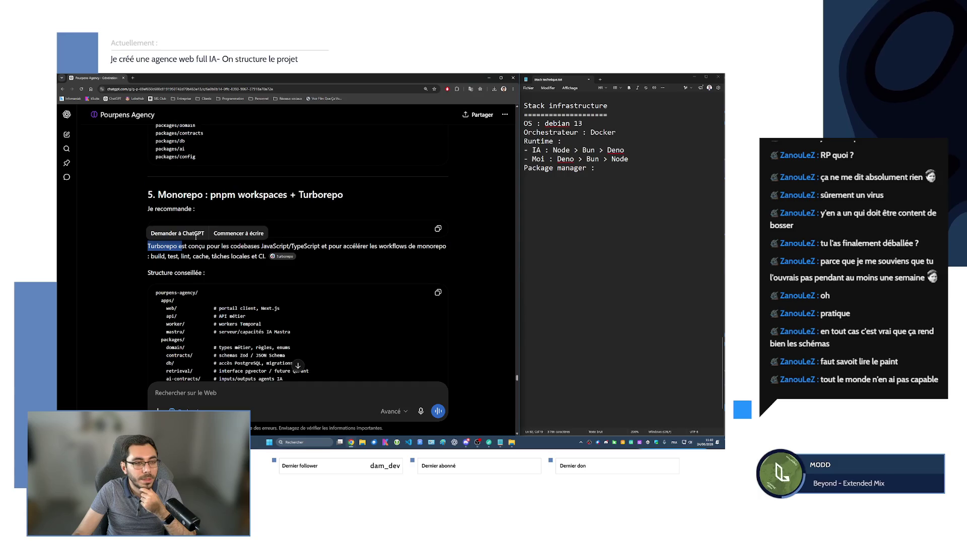
click(567, 190)
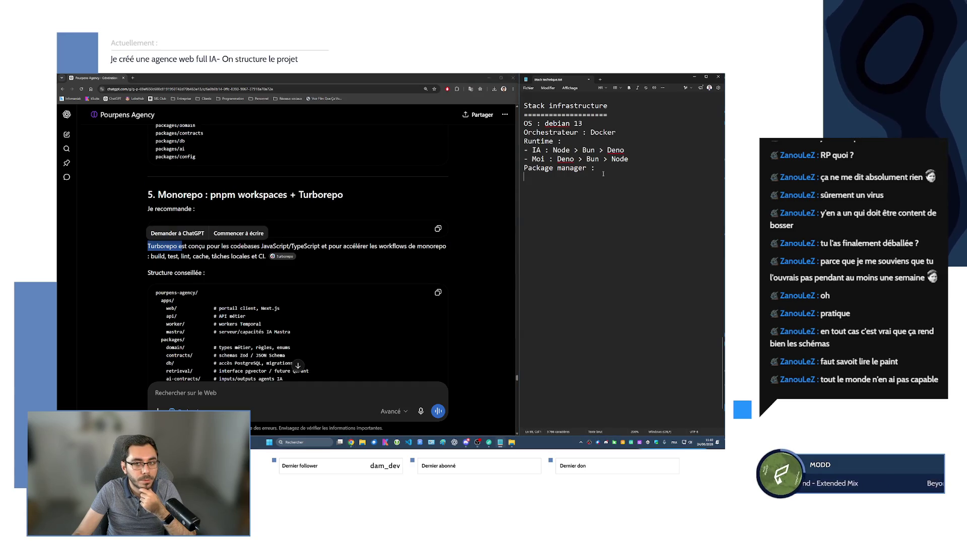
text(pnpm avec monorepp)
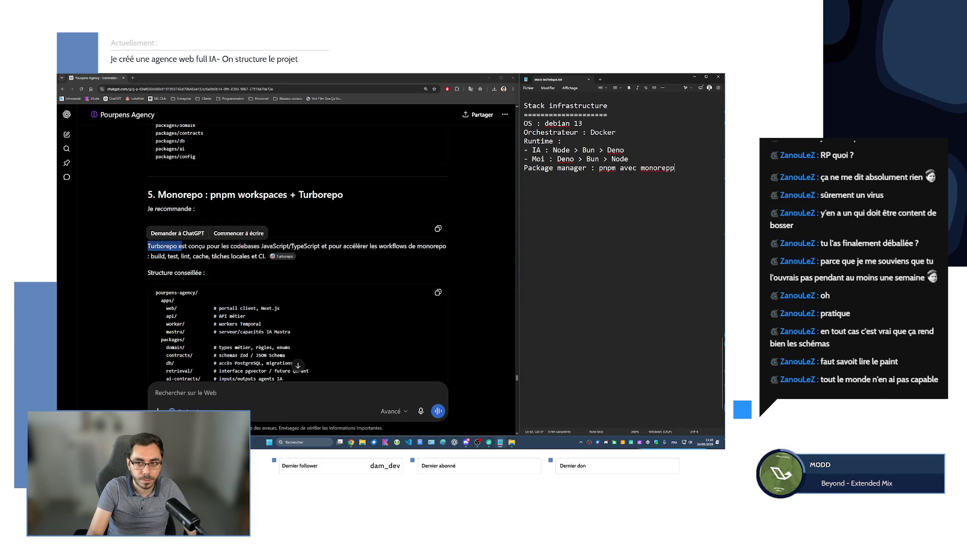
key(BackSpace)
text(o )
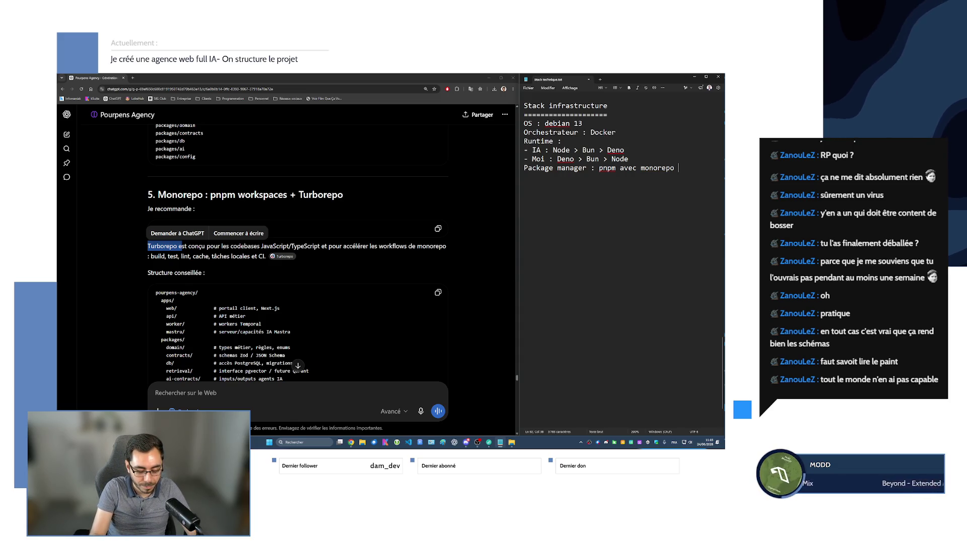
text( Turborepo)
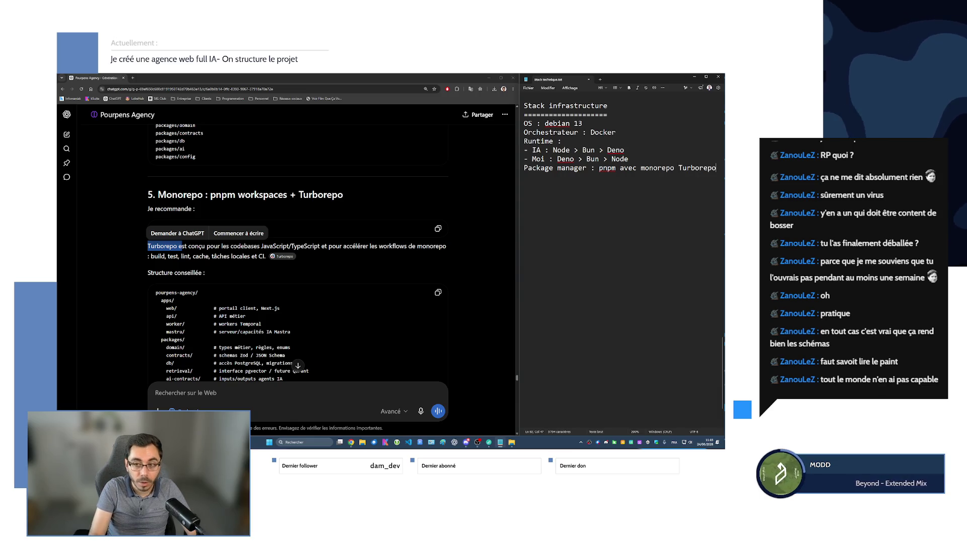
key(Return)
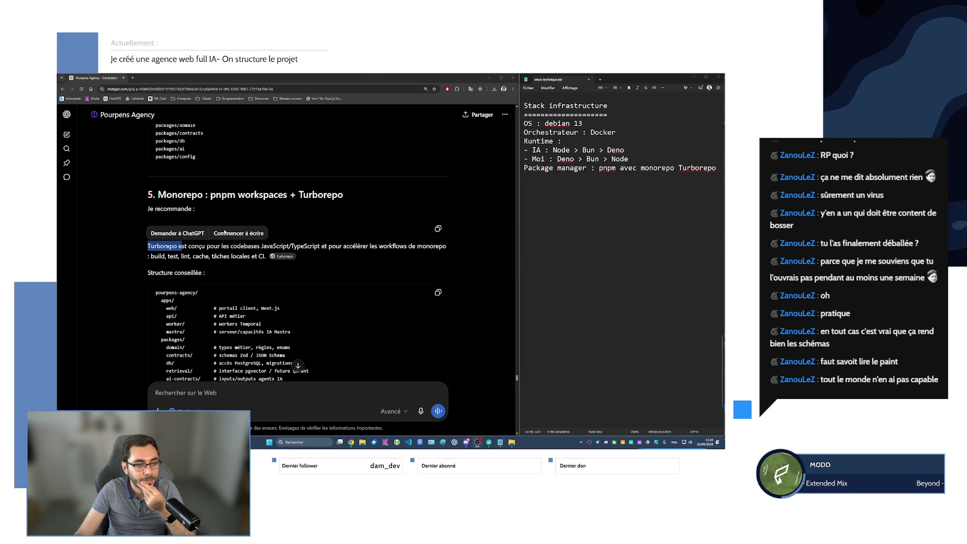
scroll(135, 249, down, 5)
scroll(136, 249, down, 1)
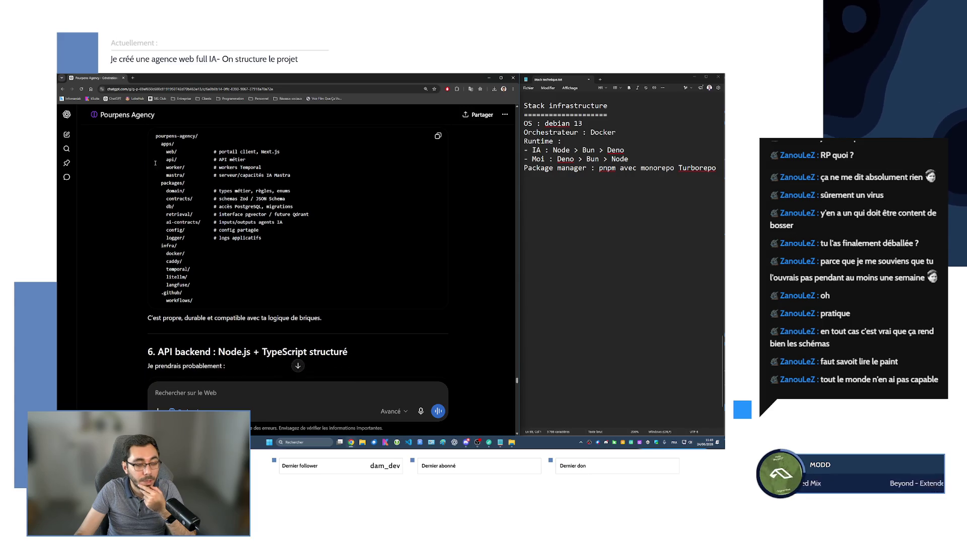
drag(261, 238, 156, 136)
click(204, 300)
mouse_move(204, 300)
mouse_down()
mouse_move(182, 275)
mouse_move(154, 137)
mouse_up()
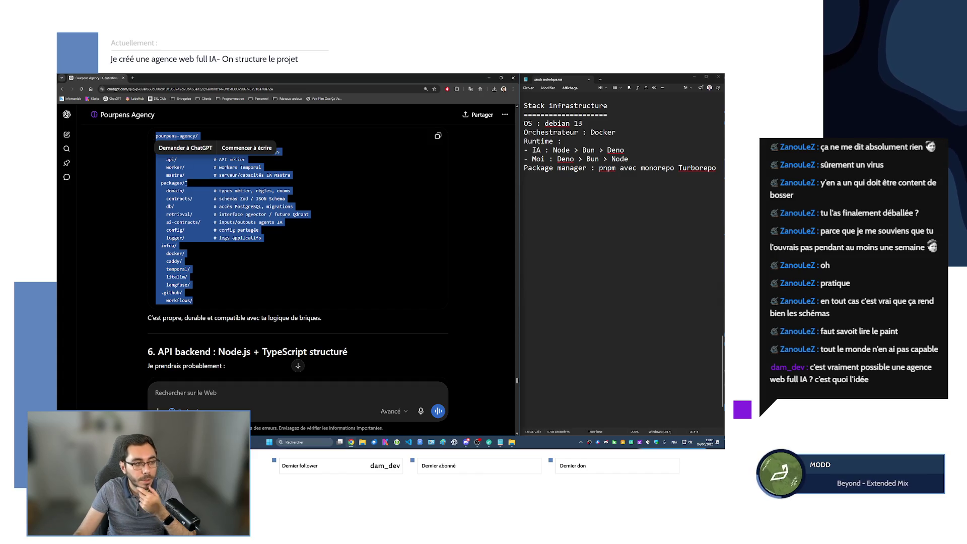
click(286, 278)
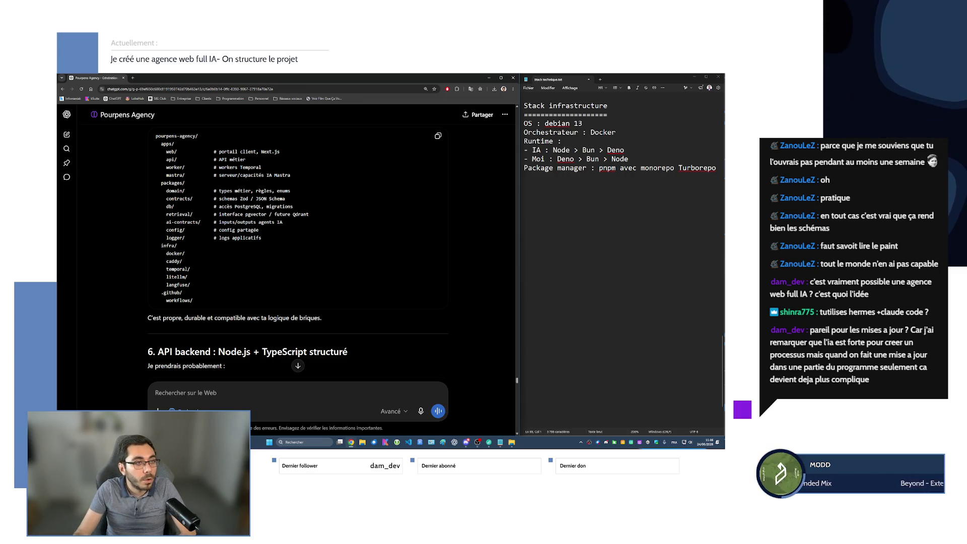
key(ctrl+n)
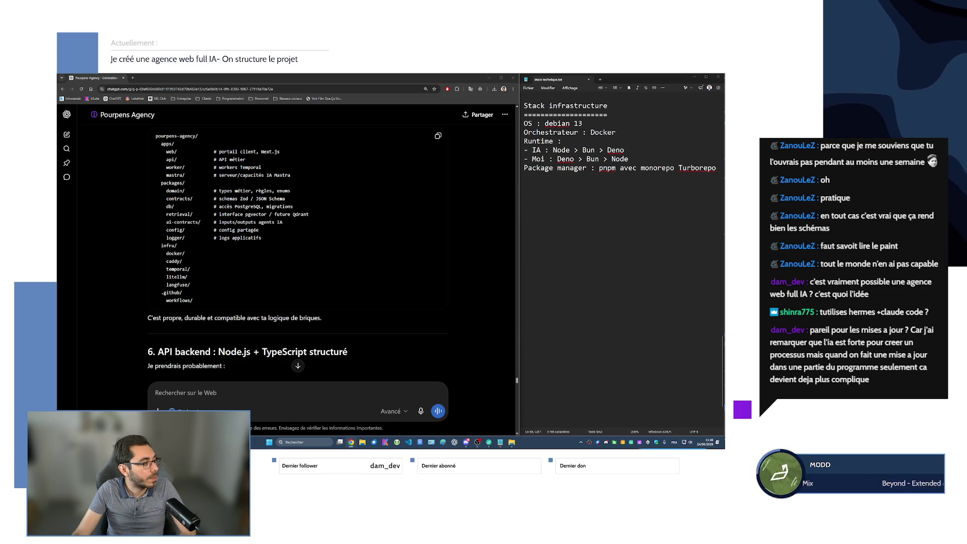
click(410, 221)
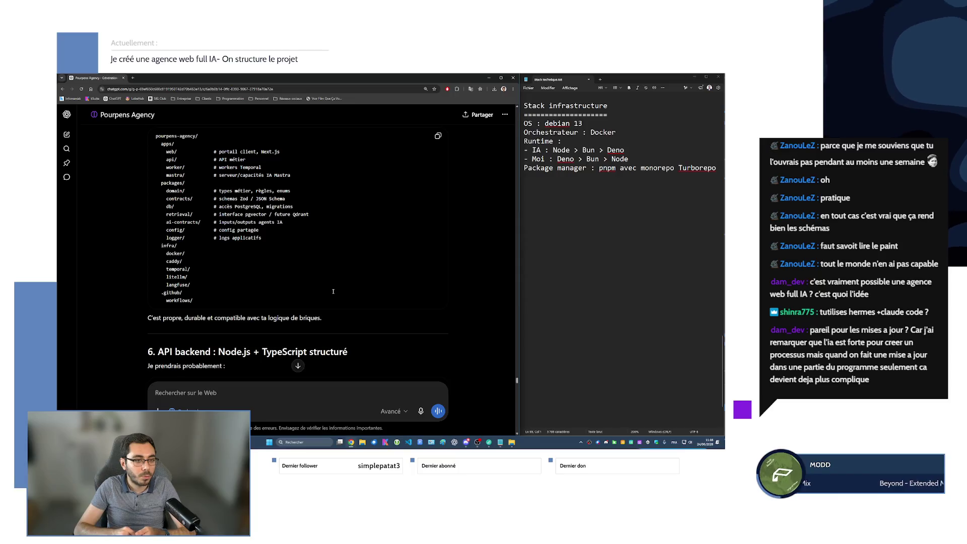
scroll(333, 291, up, 15)
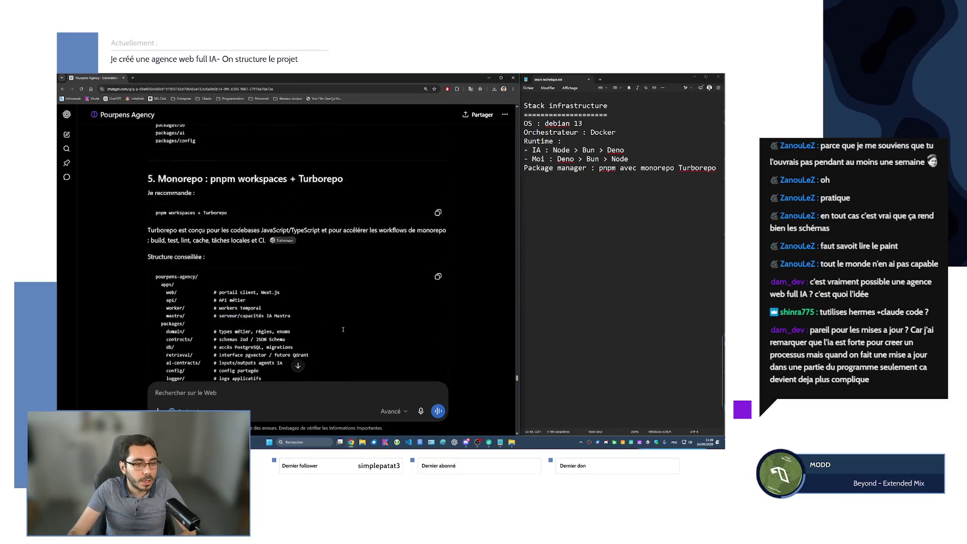
Scroll the ChatGPT answer to section 6, the complete Temporal QuoteWorkflow example
scroll(360, 275, up, 10)
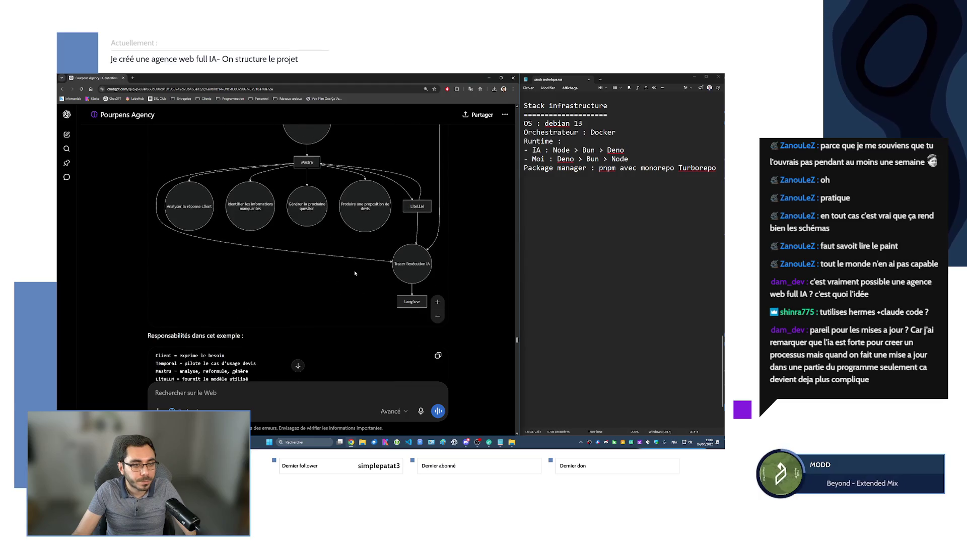
scroll(355, 273, up, 15)
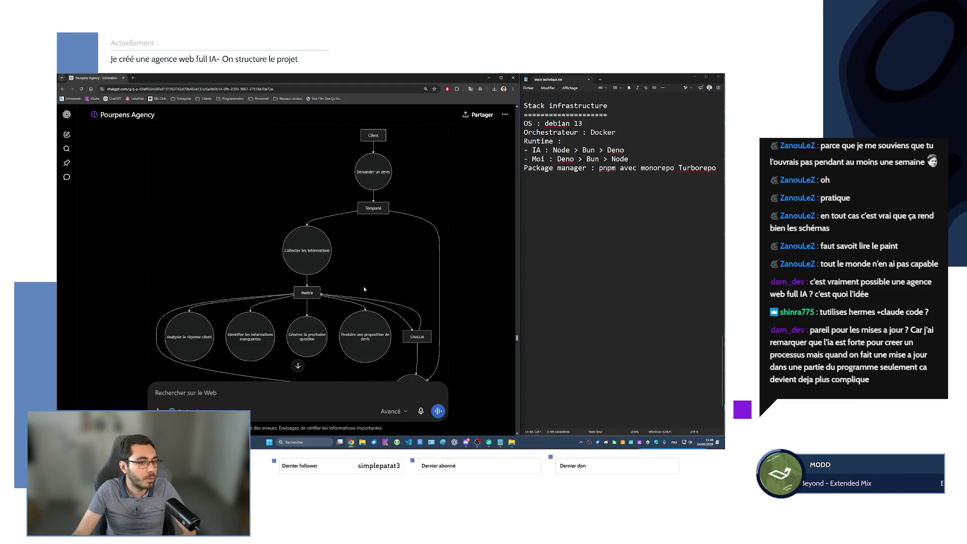
scroll(365, 285, up, 10)
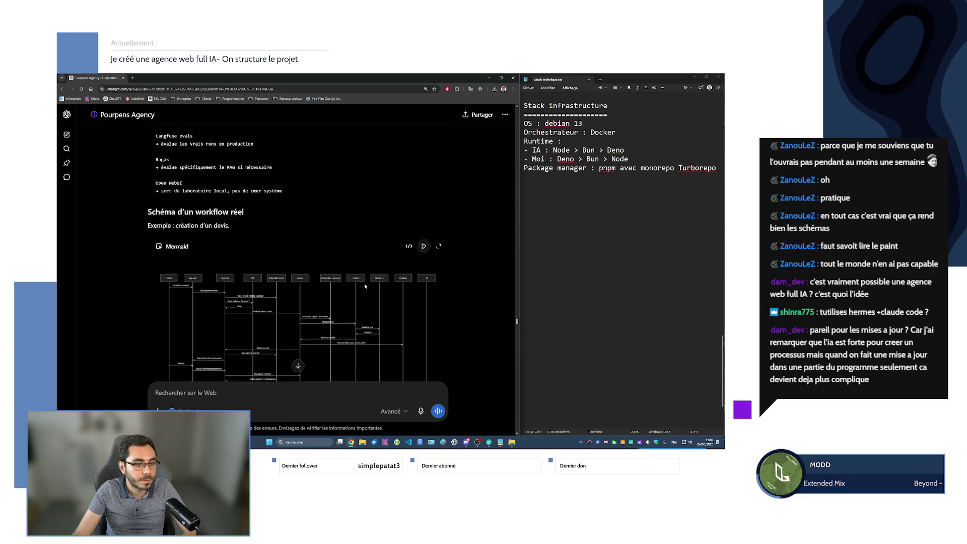
scroll(365, 282, down, 15)
scroll(366, 282, up, 5)
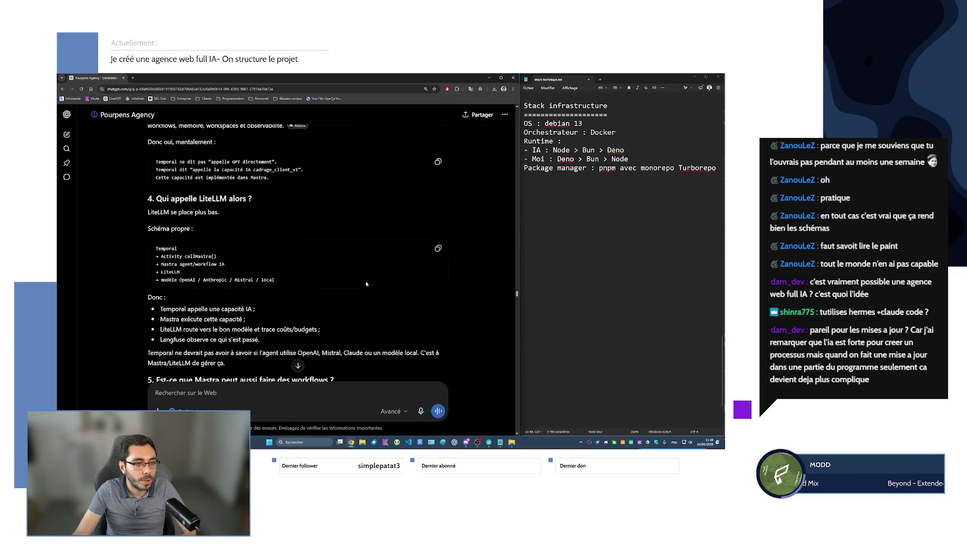
scroll(366, 282, up, 3)
scroll(367, 283, down, 10)
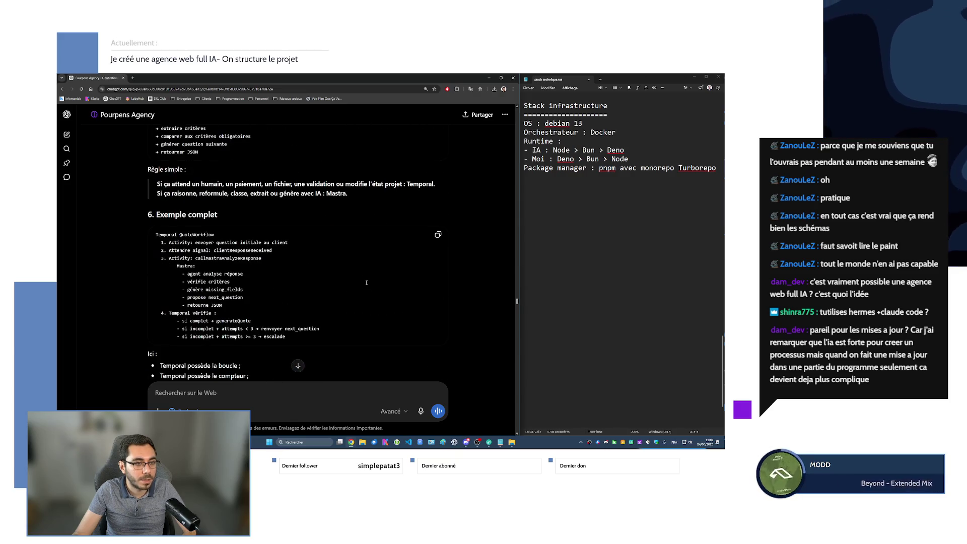
scroll(367, 283, down, 2)
scroll(367, 284, down, 2)
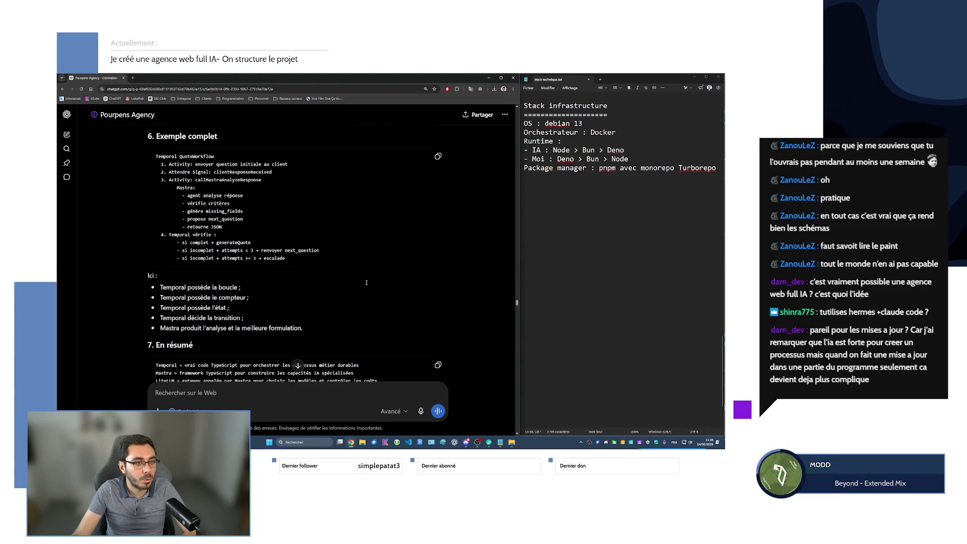
scroll(371, 280, up, 2)
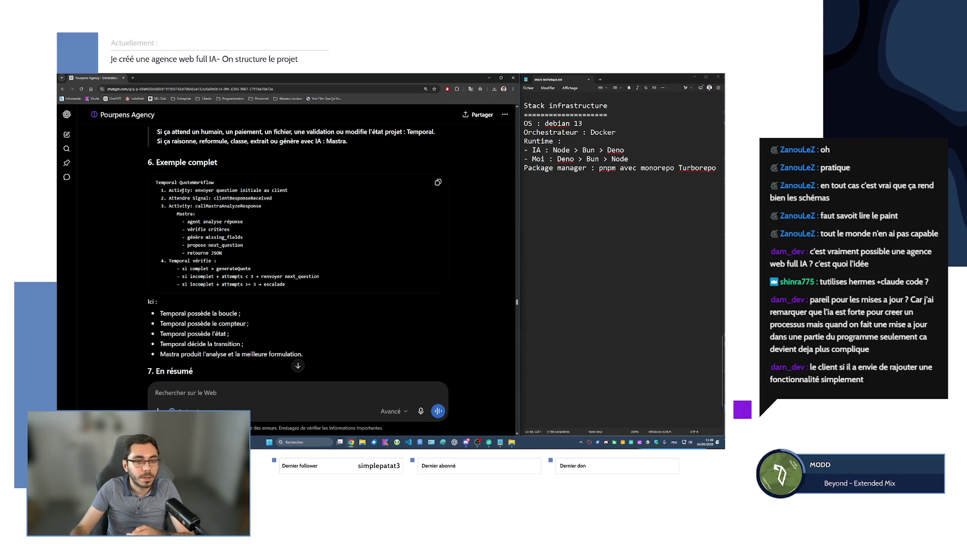
drag(196, 190, 288, 191)
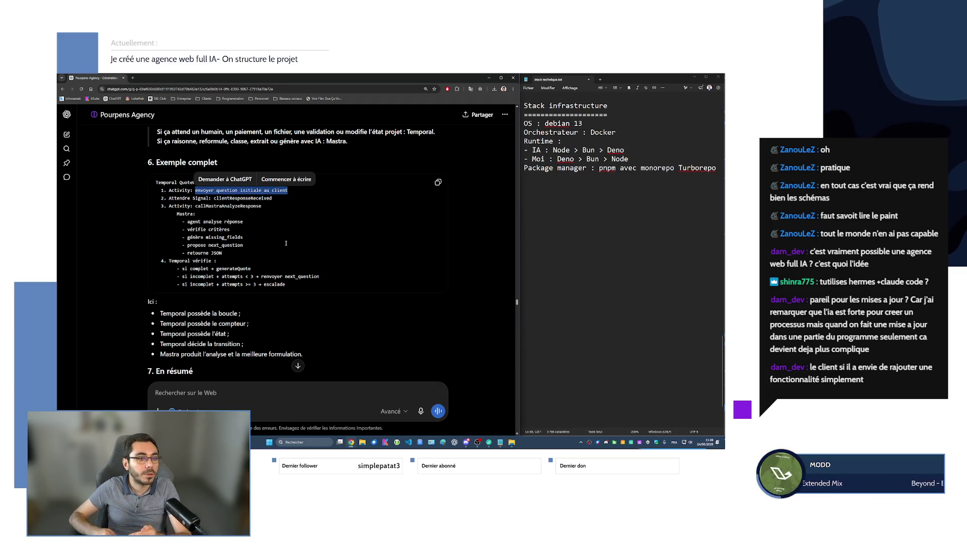
double_click(218, 198)
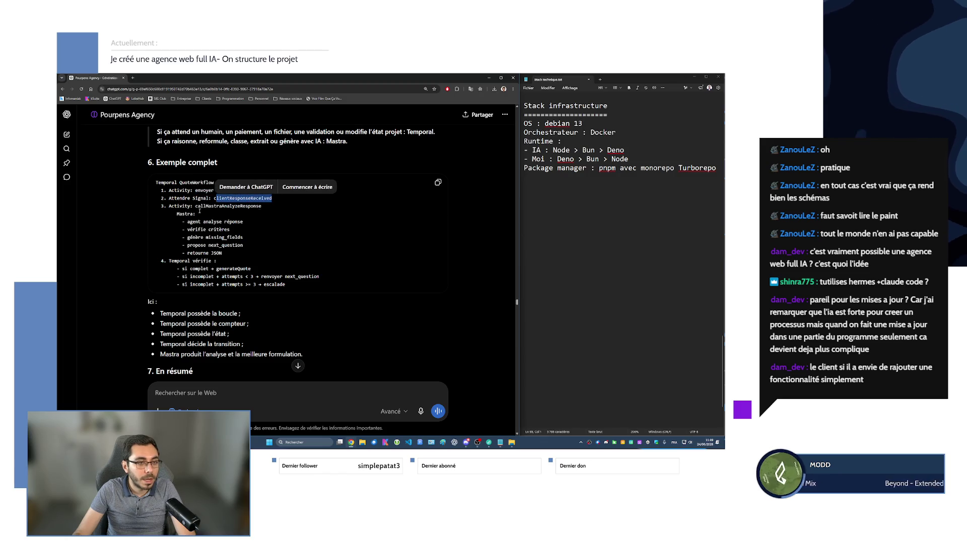
click(257, 211)
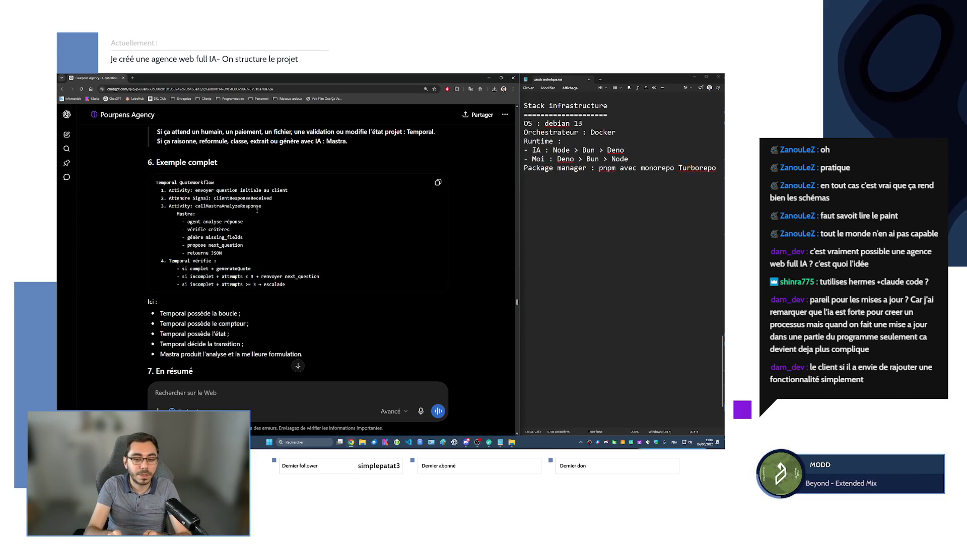
mouse_move(217, 222)
mouse_down()
mouse_move(197, 214)
mouse_move(156, 230)
mouse_move(229, 230)
mouse_move(156, 237)
mouse_move(243, 246)
mouse_move(227, 253)
mouse_up()
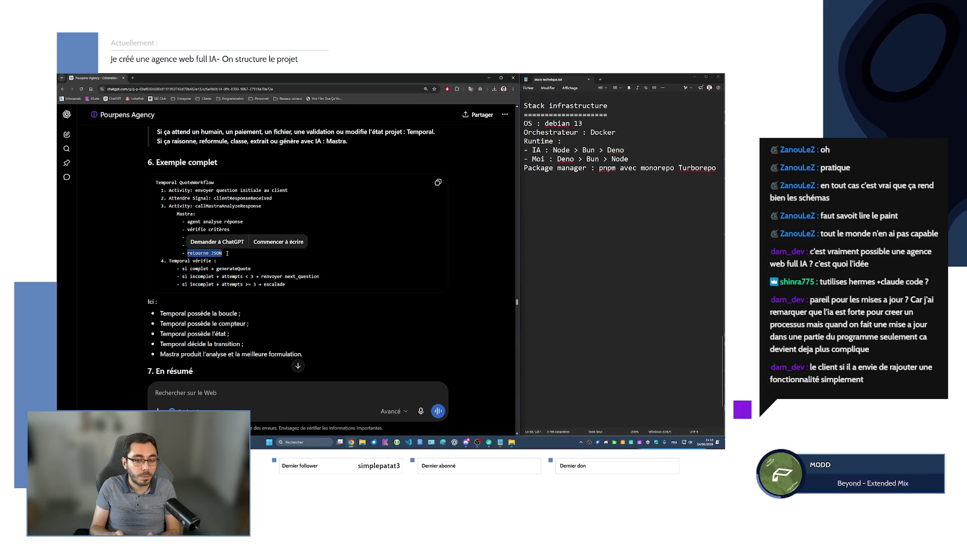
Highlight the Promptfoo pre-deployment tests and the Langfuse evals scores, datasets and annotations passages
scroll(632, 230, up, 15)
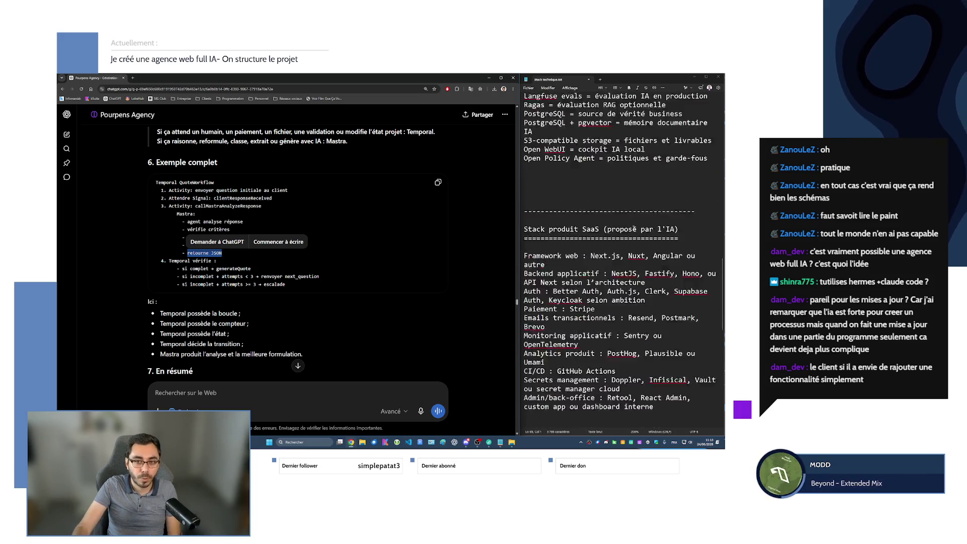
scroll(632, 230, up, 15)
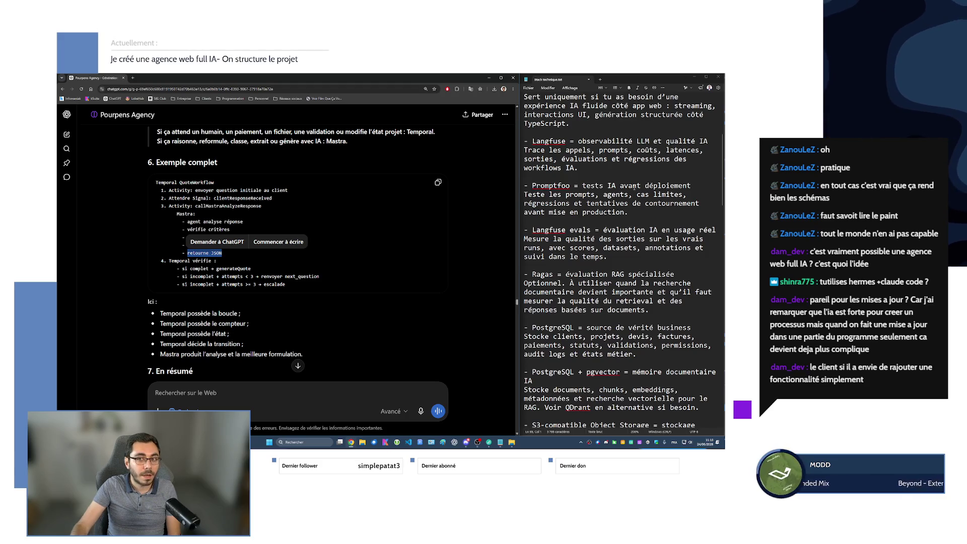
mouse_move(604, 195)
mouse_down()
mouse_move(674, 197)
mouse_move(577, 211)
mouse_move(645, 210)
mouse_up()
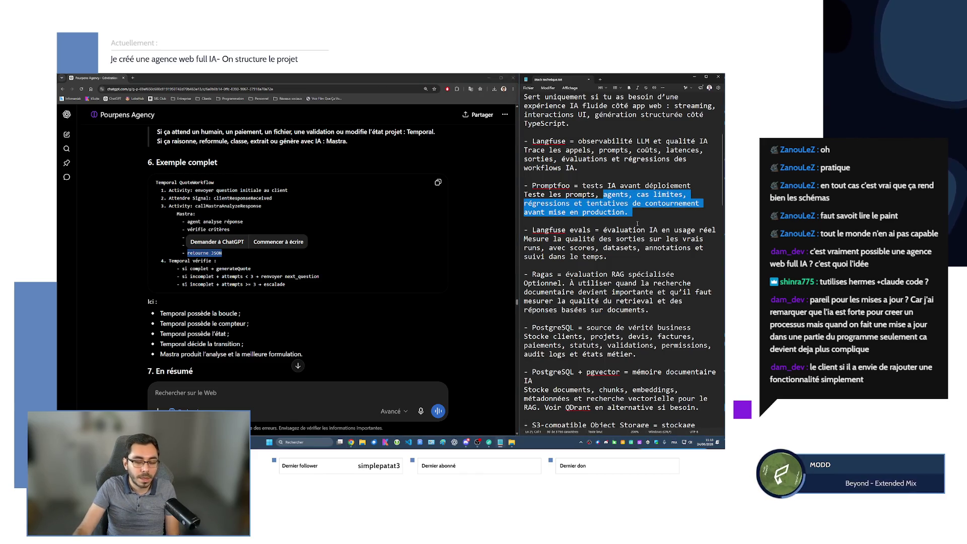
drag(533, 230, 590, 230)
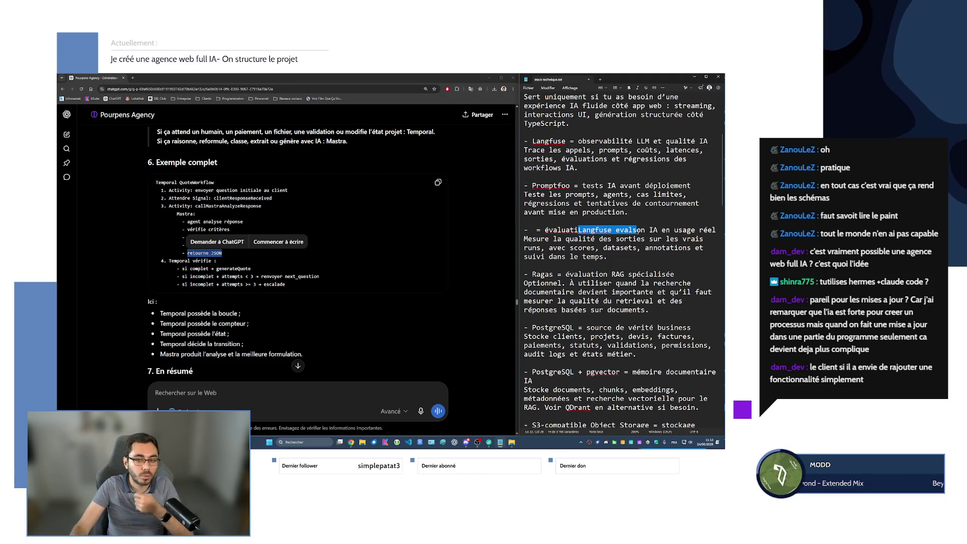
drag(532, 247, 674, 247)
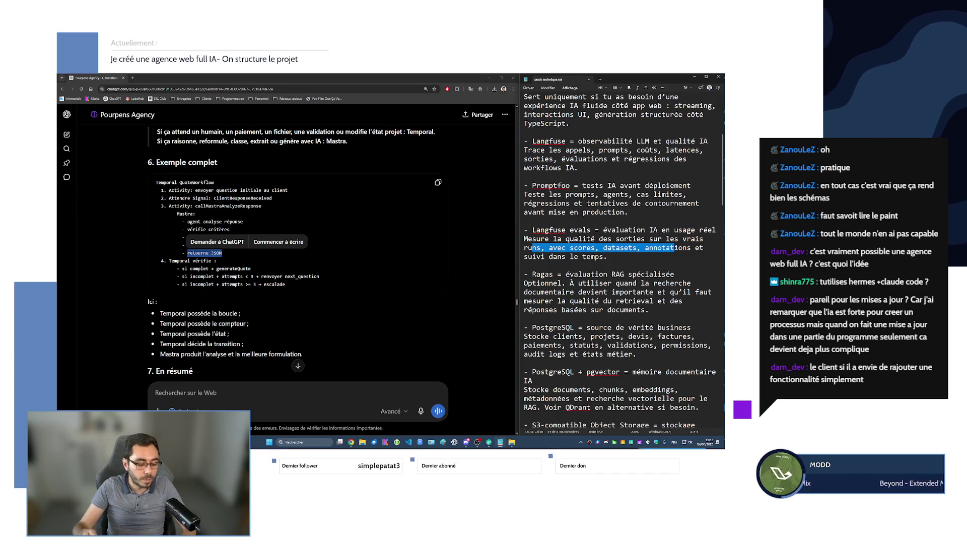
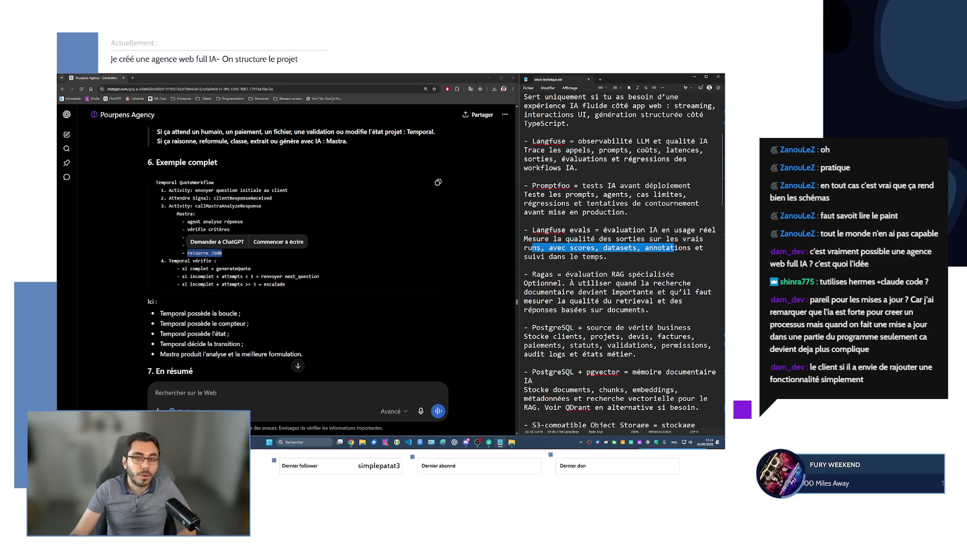
Clear the Notepad selection and scroll the notes down to the Stack infrastructure section
click(587, 195)
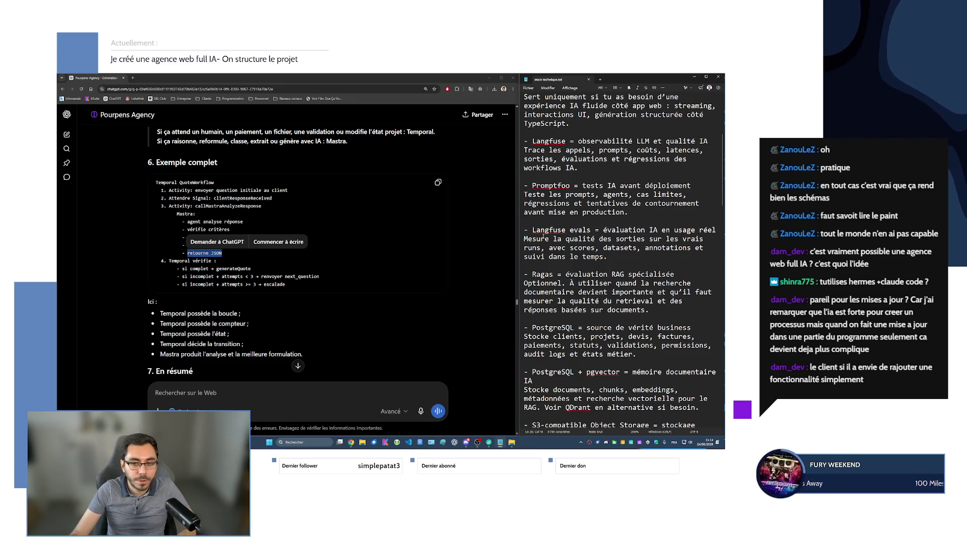
scroll(608, 247, down, 15)
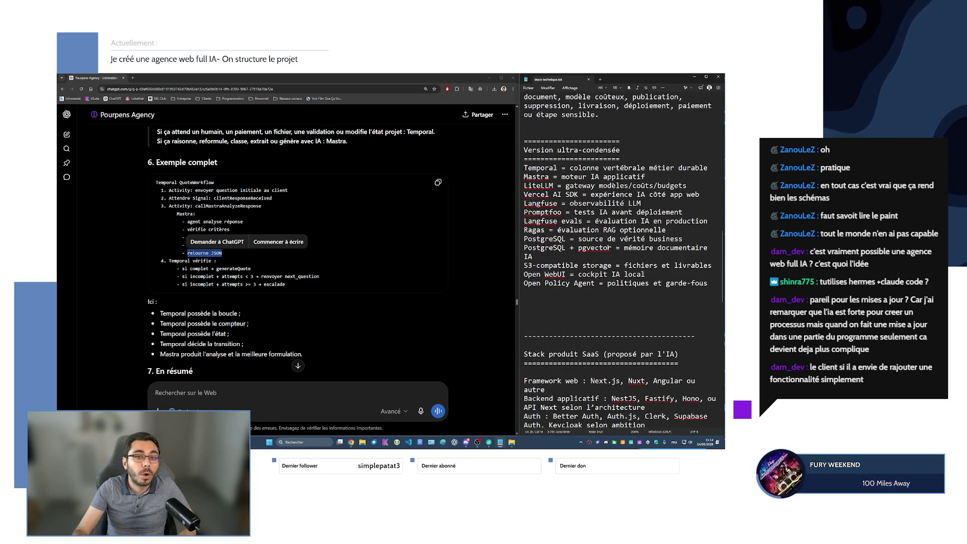
scroll(608, 247, down, 7)
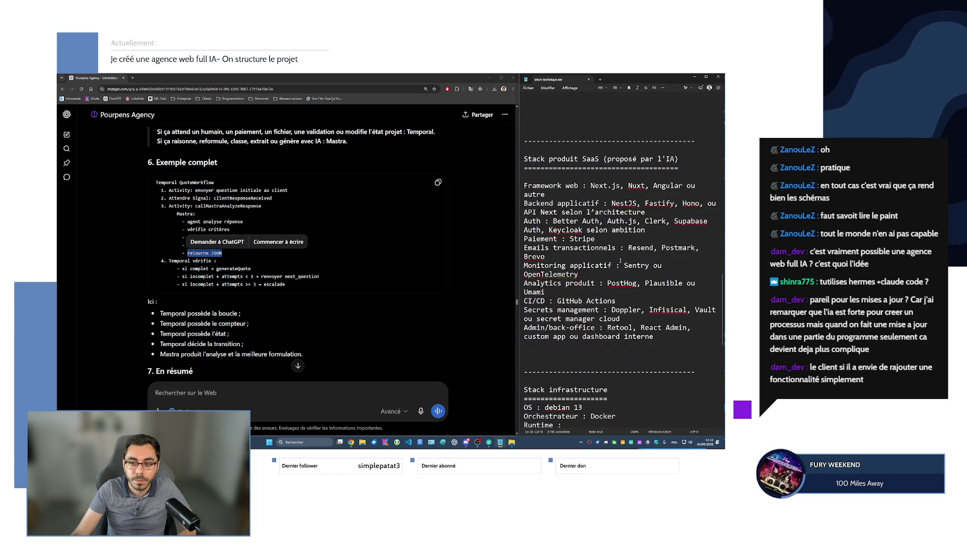
scroll(620, 261, down, 10)
scroll(620, 260, up, 10)
scroll(621, 260, down, 3)
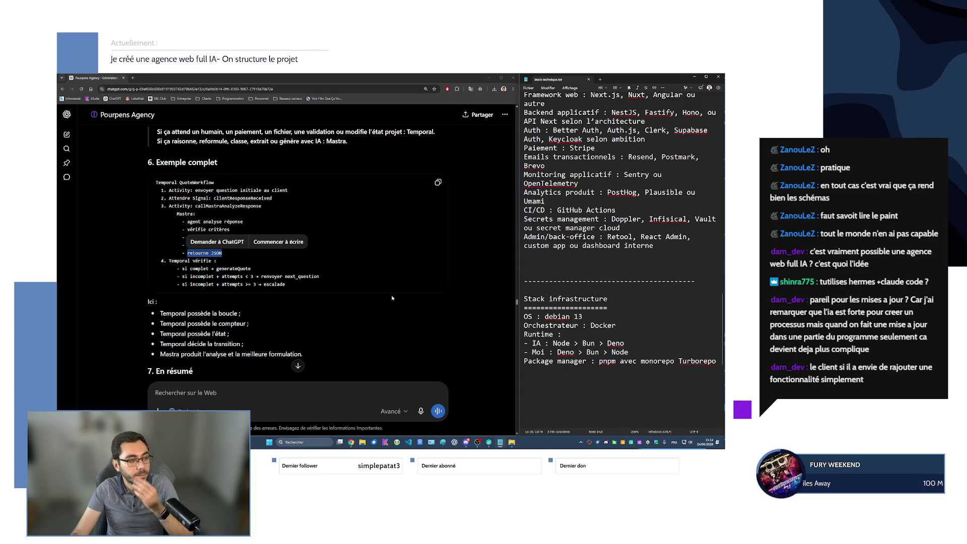
Return to the ChatGPT answer, clear its text selection and scroll on
click(344, 285)
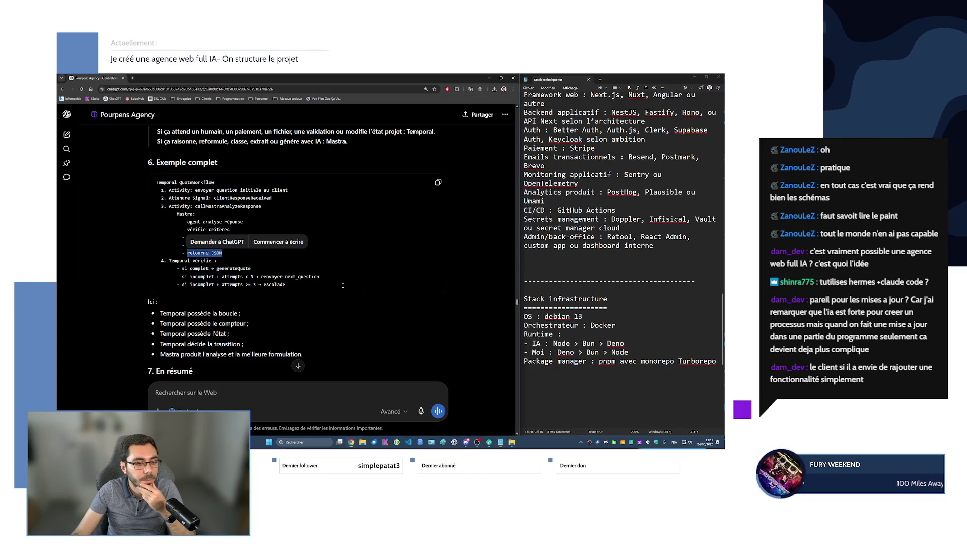
click(343, 285)
scroll(343, 286, down, 1)
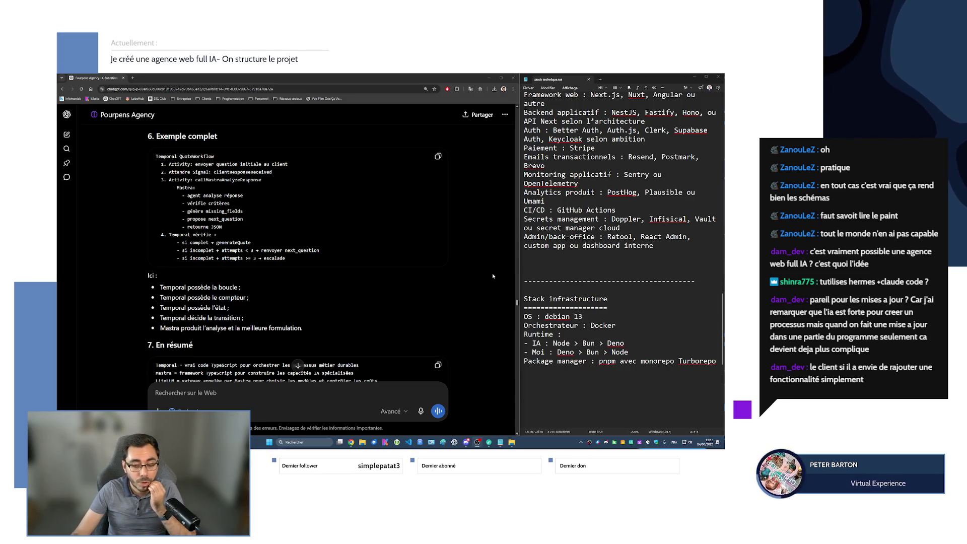
Scroll ChatGPT past the diagrams to the stack answer's Debian 13 and Docker Compose section
scroll(609, 278, down, 7)
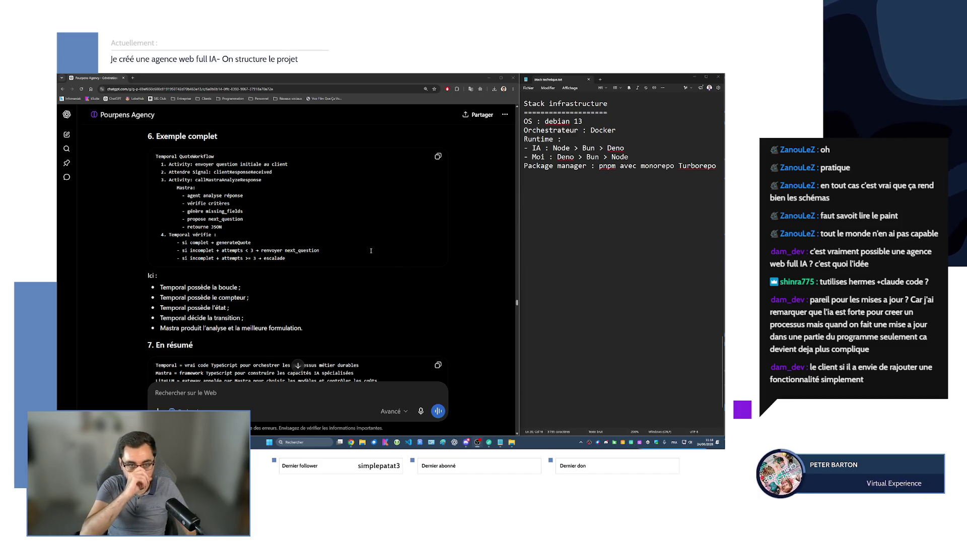
scroll(322, 276, down, 1)
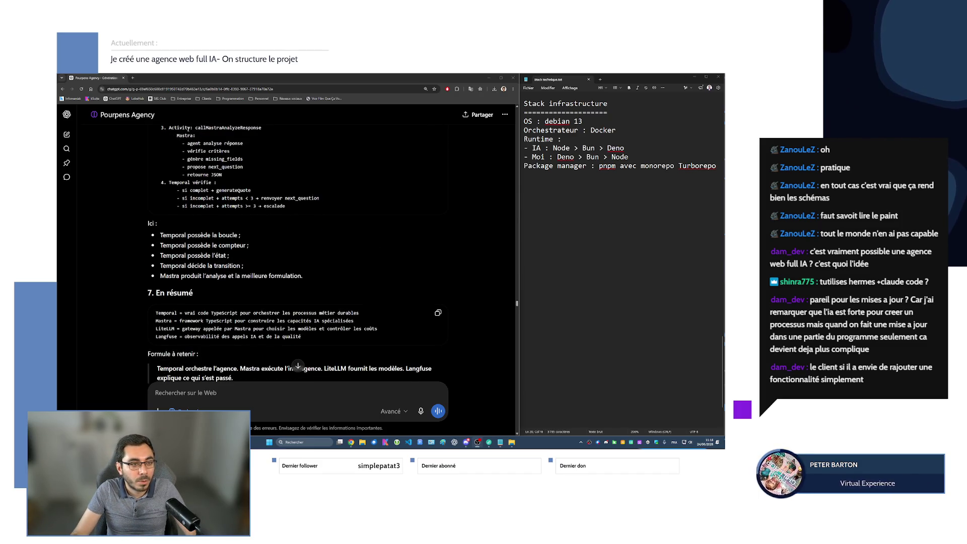
scroll(202, 150, down, 15)
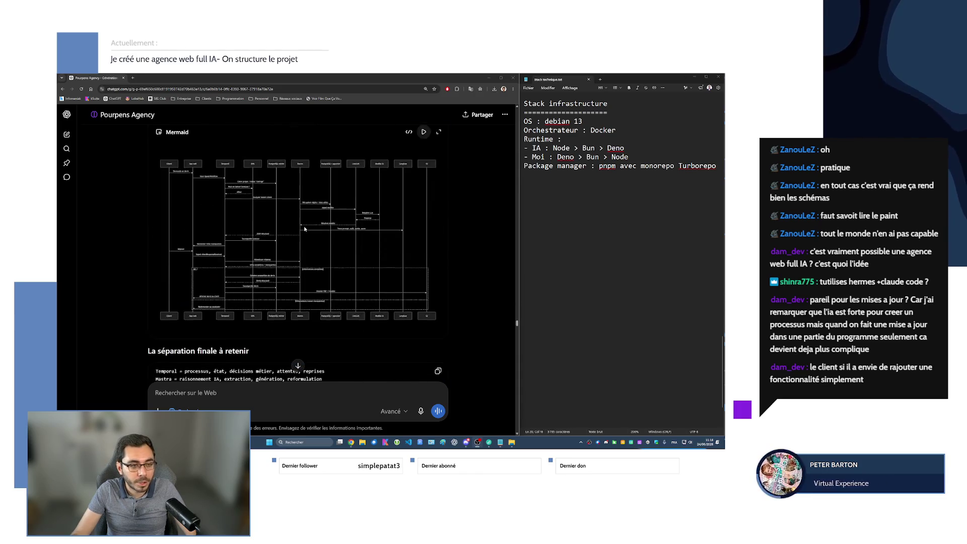
scroll(305, 227, down, 15)
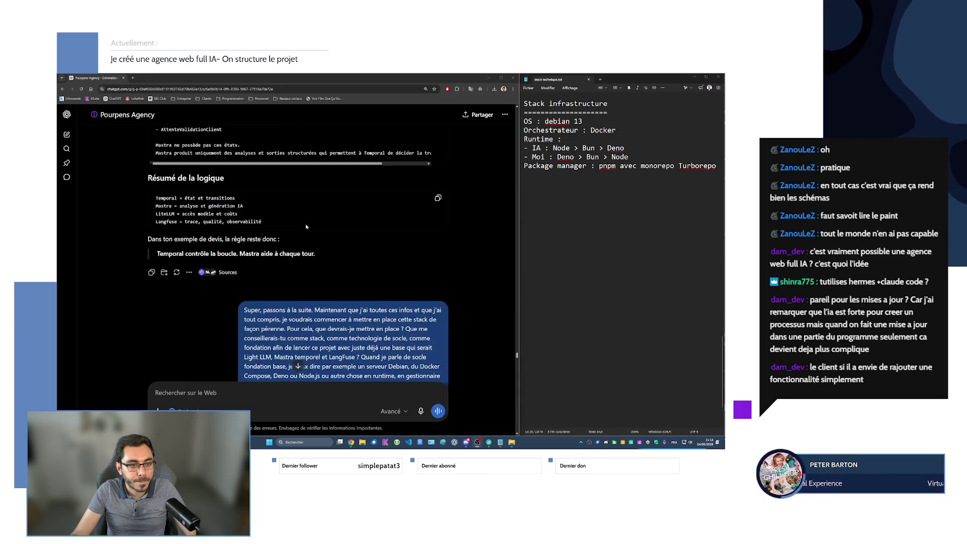
scroll(307, 226, down, 6)
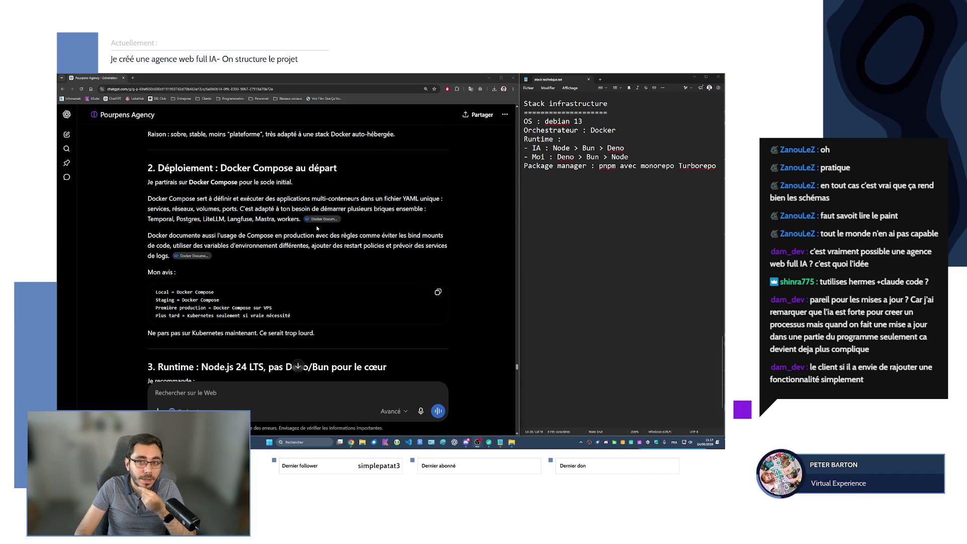
Highlight 'Node > Bun' and the Package manager line with Turborepo in the notes
mouse_move(583, 157)
mouse_down()
mouse_move(557, 156)
mouse_move(599, 148)
mouse_up()
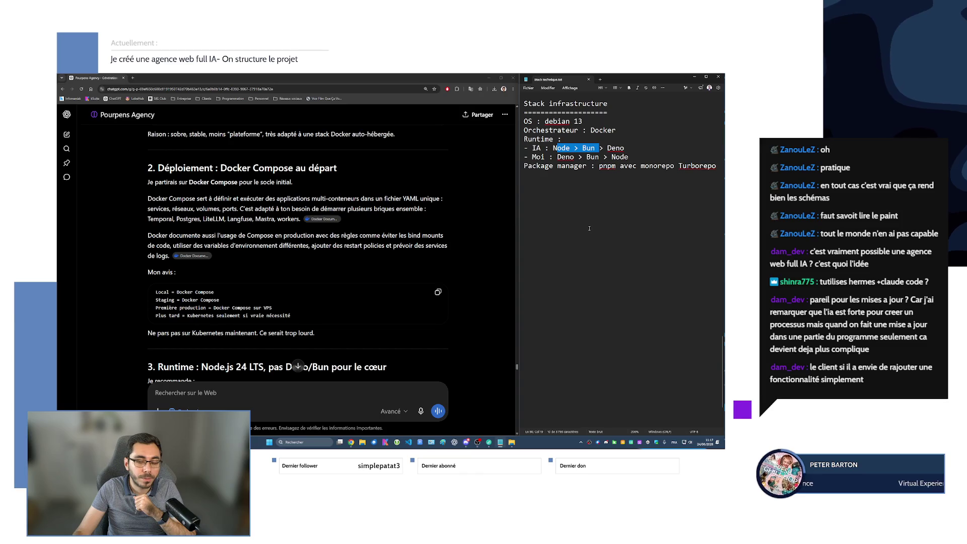
drag(524, 167, 604, 167)
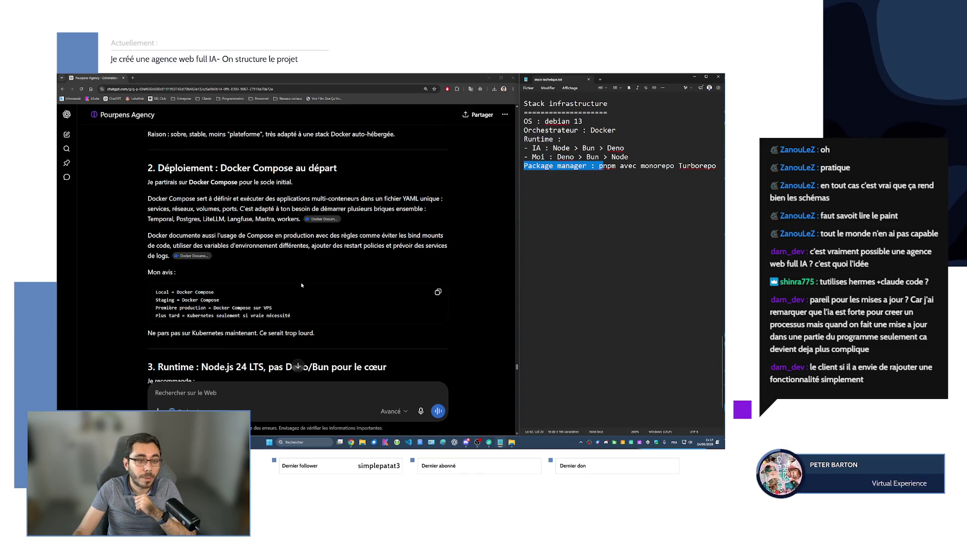
scroll(302, 285, down, 3)
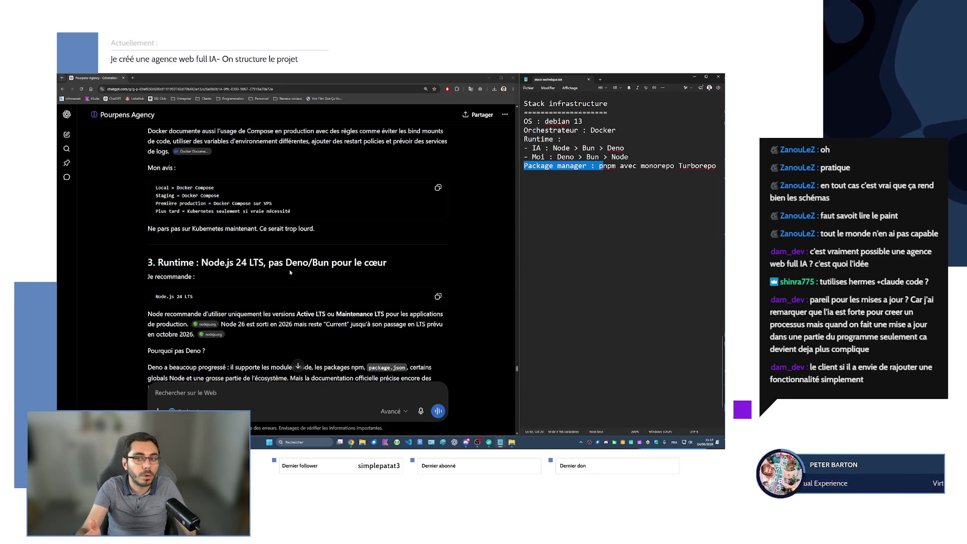
drag(680, 166, 716, 166)
click(680, 166)
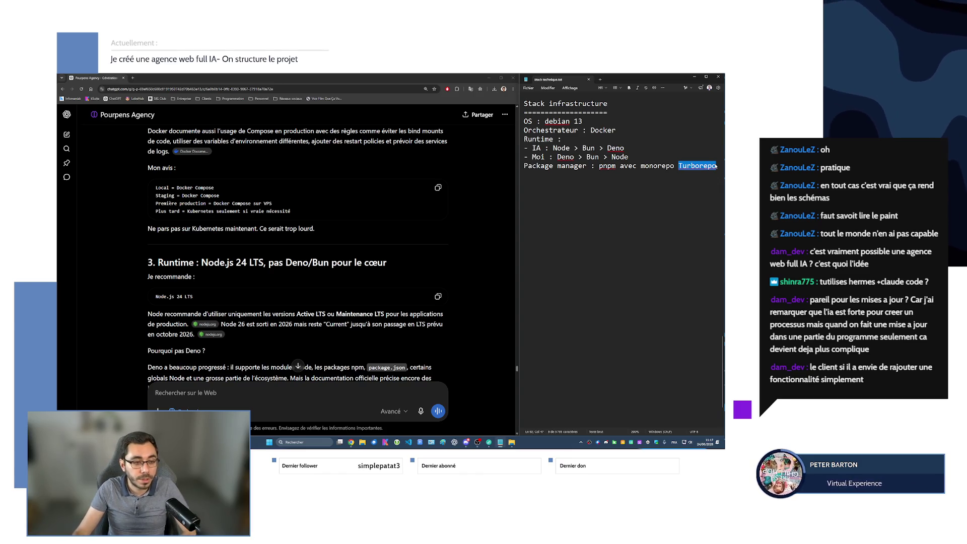
Scroll ChatGPT through the pnpm and Turborepo sections to 'Structure conseillée'
scroll(334, 276, down, 5)
scroll(334, 275, down, 6)
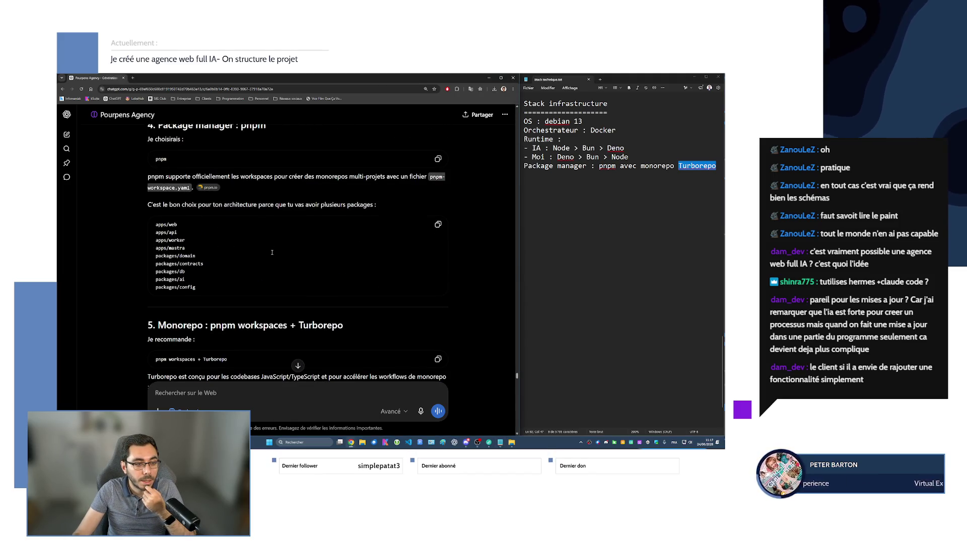
scroll(272, 252, up, 3)
scroll(169, 185, down, 9)
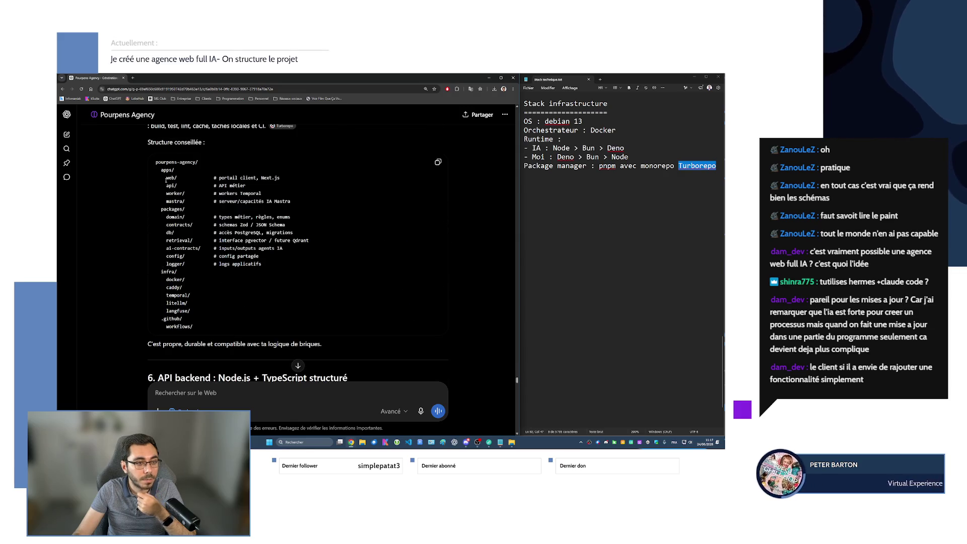
drag(155, 162, 208, 326)
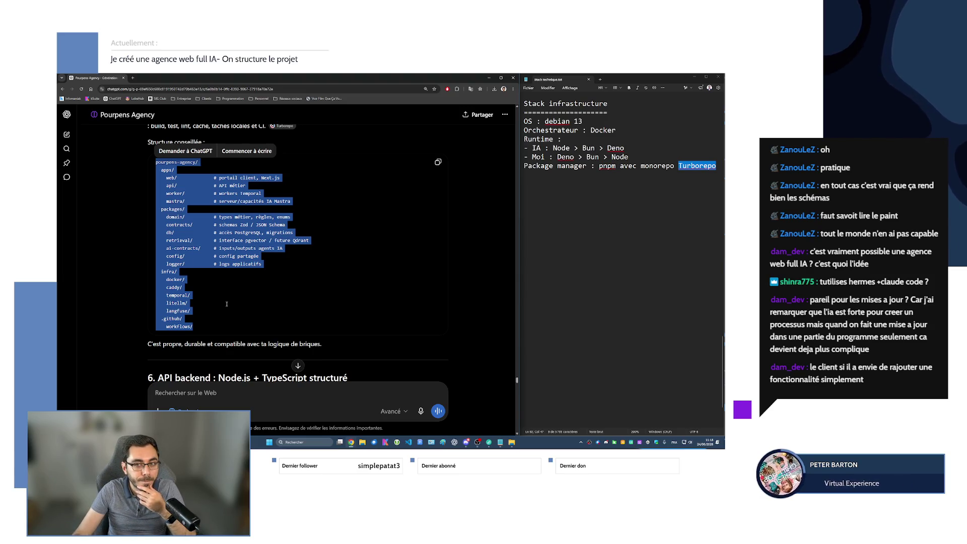
click(205, 328)
drag(204, 328, 154, 160)
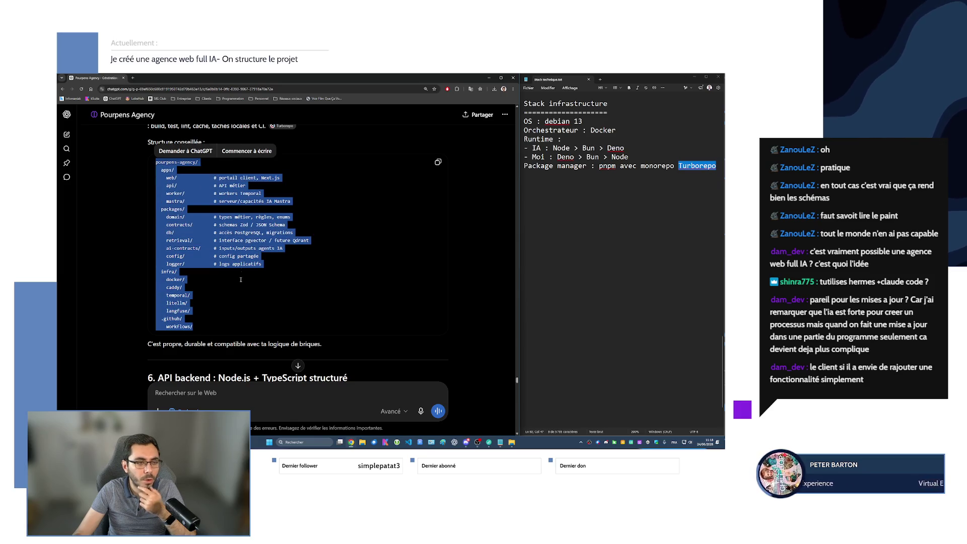
click(213, 312)
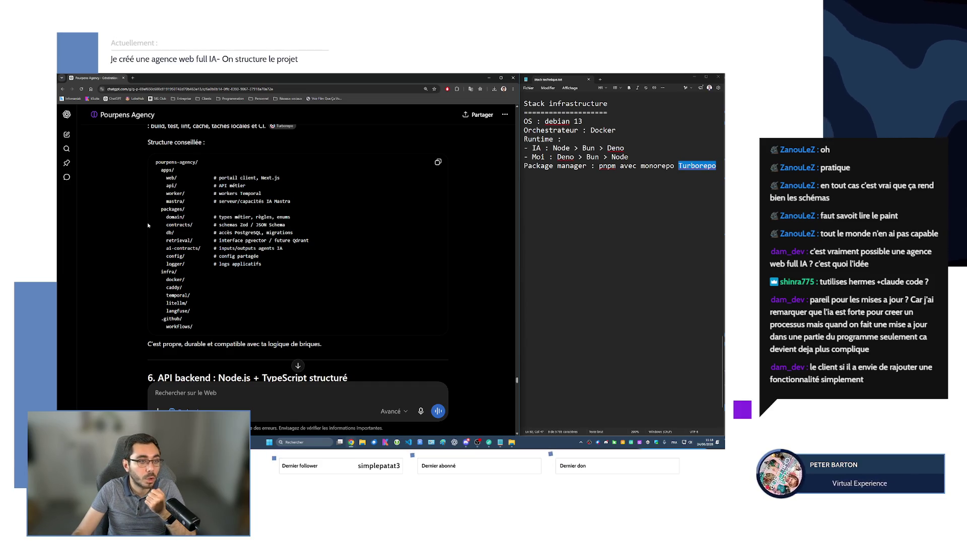
drag(156, 162, 199, 163)
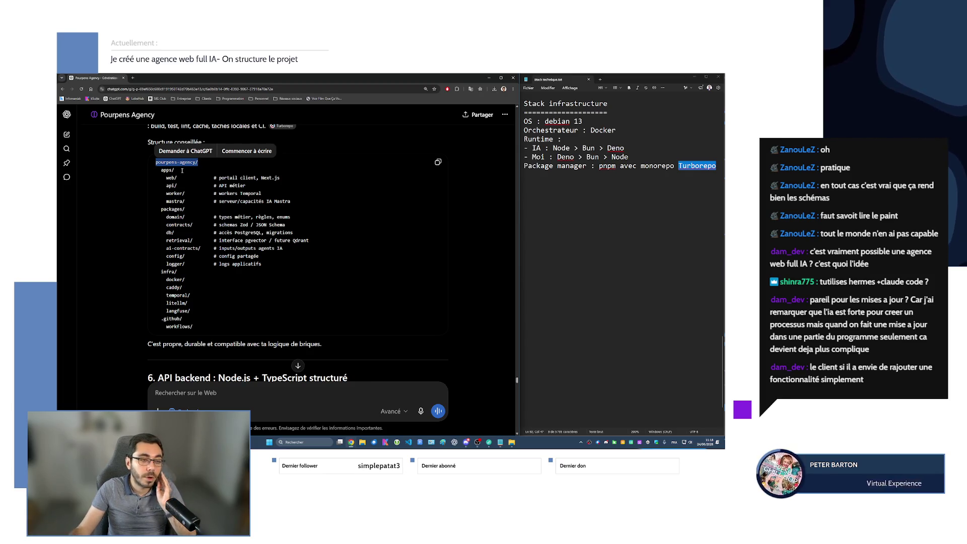
click(157, 169)
double_click(162, 169)
mouse_move(160, 178)
mouse_down()
mouse_move(170, 178)
mouse_move(167, 251)
mouse_up()
drag(165, 303, 164, 313)
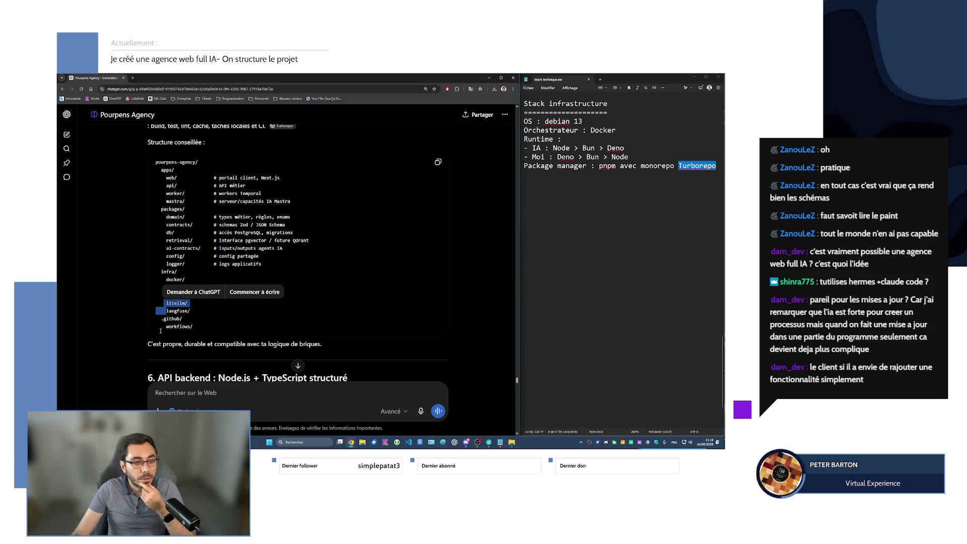
Highlight the pourpens-agency folder tree twice to review it, then deselect it
click(205, 317)
scroll(211, 303, down, 1)
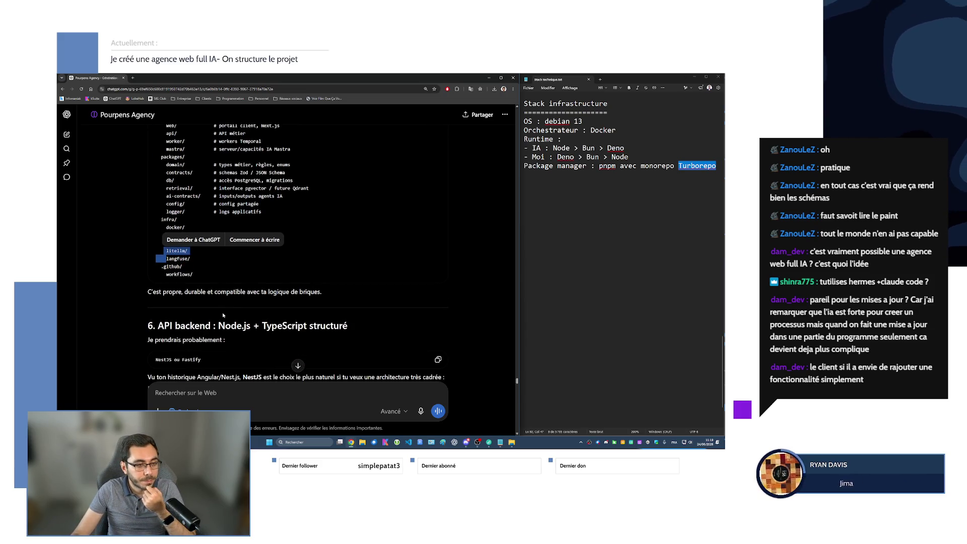
scroll(221, 278, up, 1)
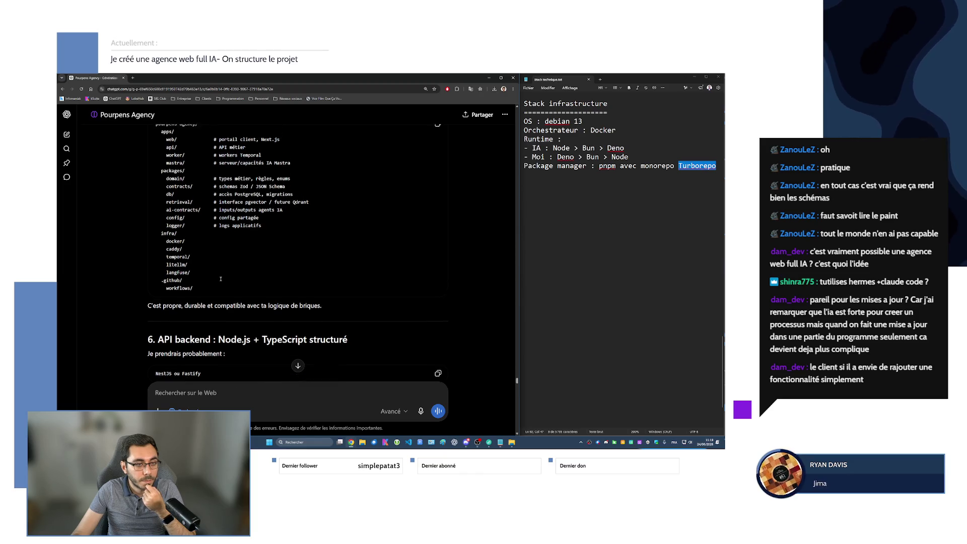
mouse_move(156, 136)
mouse_down()
mouse_move(194, 214)
mouse_move(202, 301)
mouse_up()
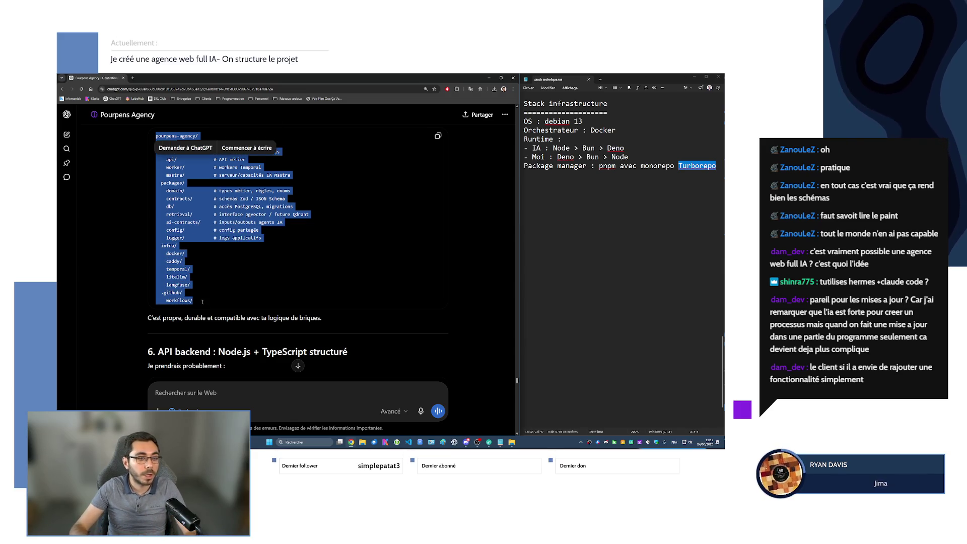
click(241, 288)
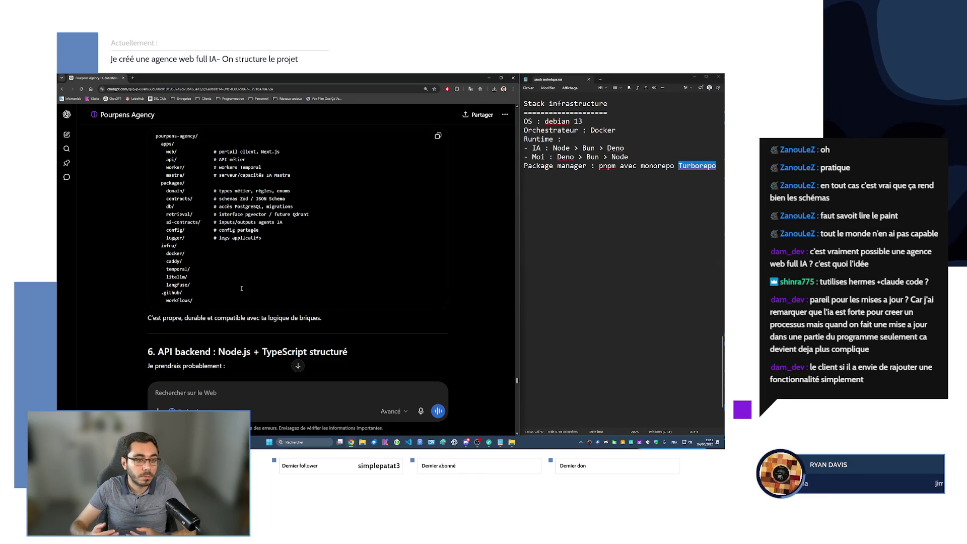
scroll(278, 293, down, 1)
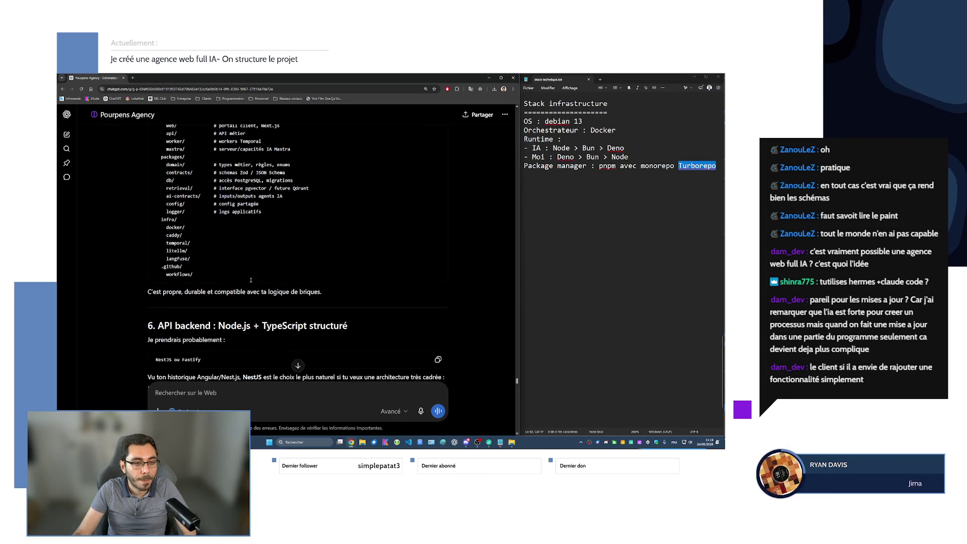
scroll(220, 274, up, 2)
drag(157, 161, 204, 328)
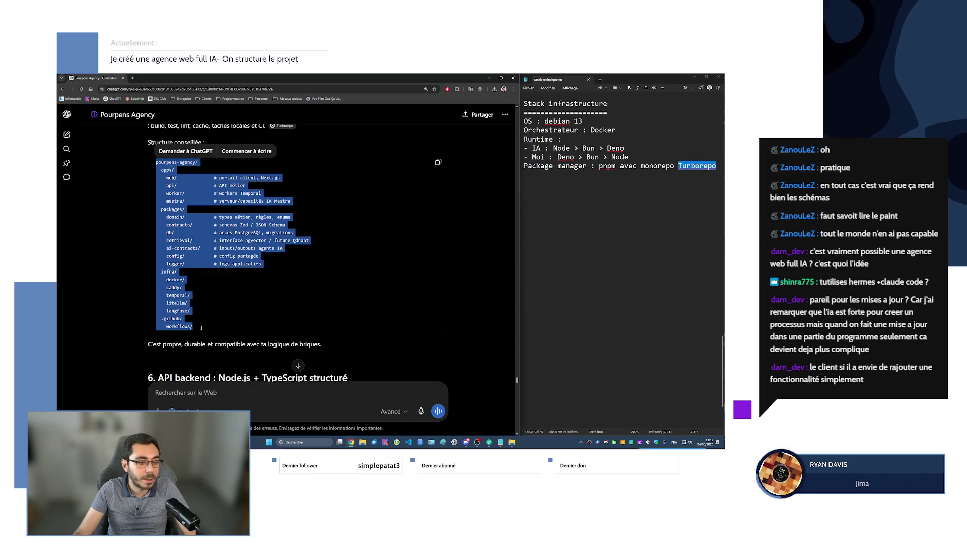
click(155, 301)
Scroll down to section 6, the Node.js + TypeScript backend with NestJS or Fastify
scroll(155, 302, down, 2)
drag(148, 292, 318, 292)
scroll(245, 254, down, 3)
click(245, 254)
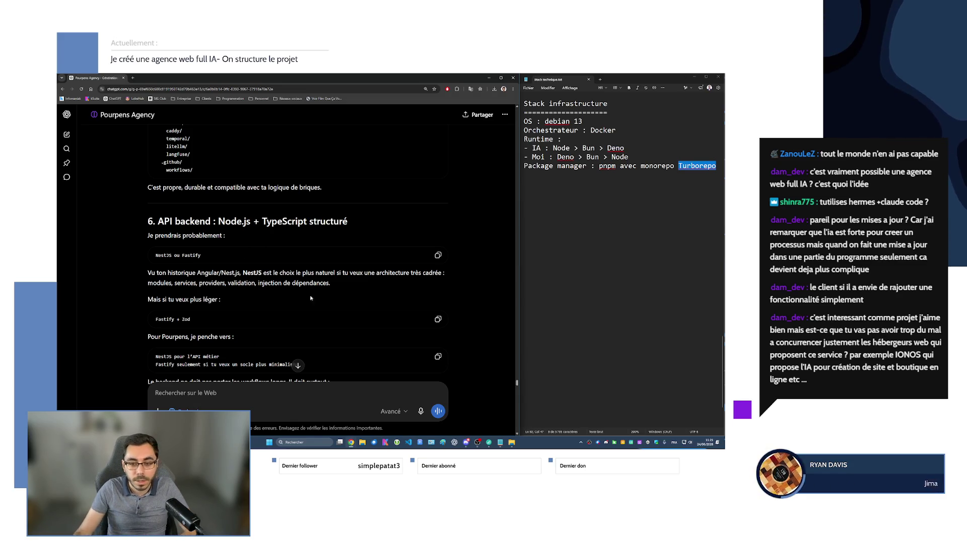
drag(517, 383, 517, 113)
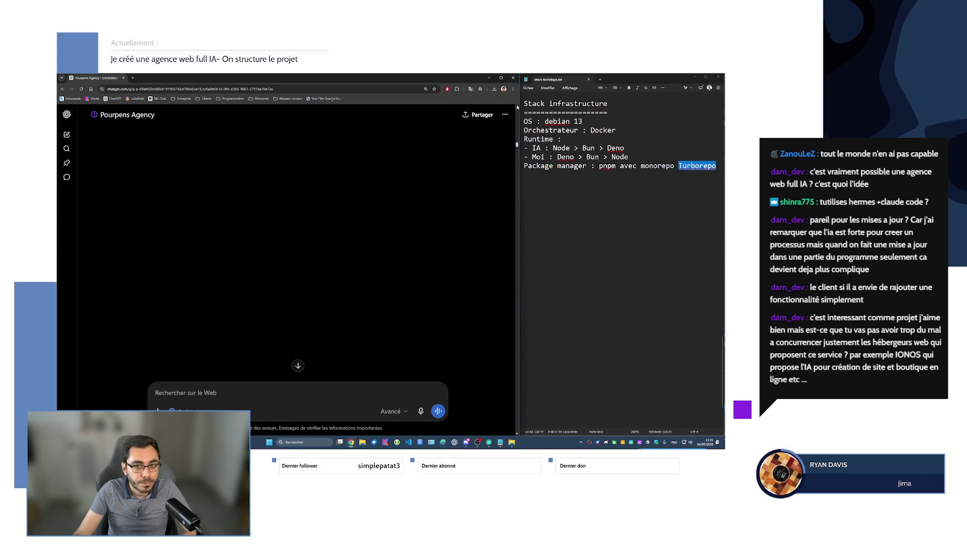
Scroll through the earlier positioning answer and highlight the recommended agency positioning line
scroll(376, 264, down, 10)
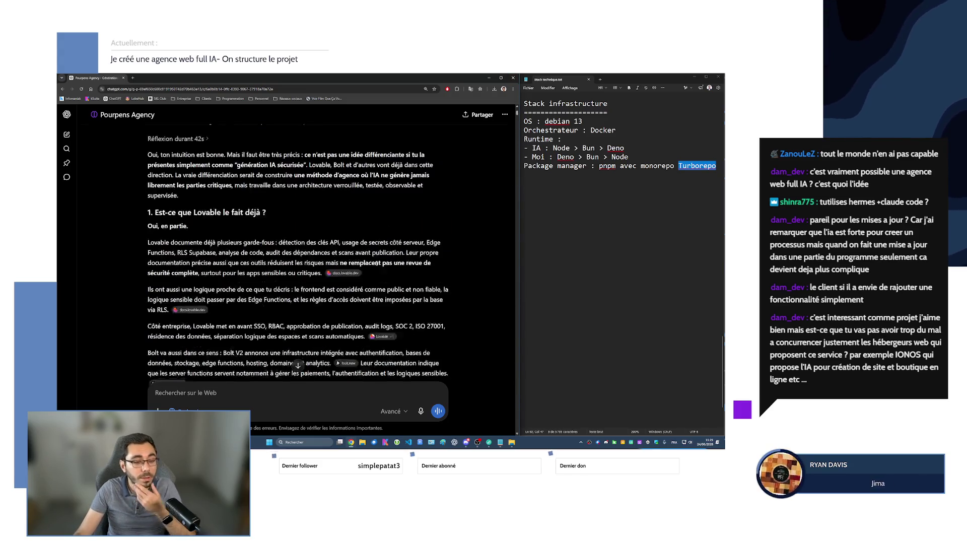
scroll(376, 264, down, 4)
scroll(373, 270, up, 5)
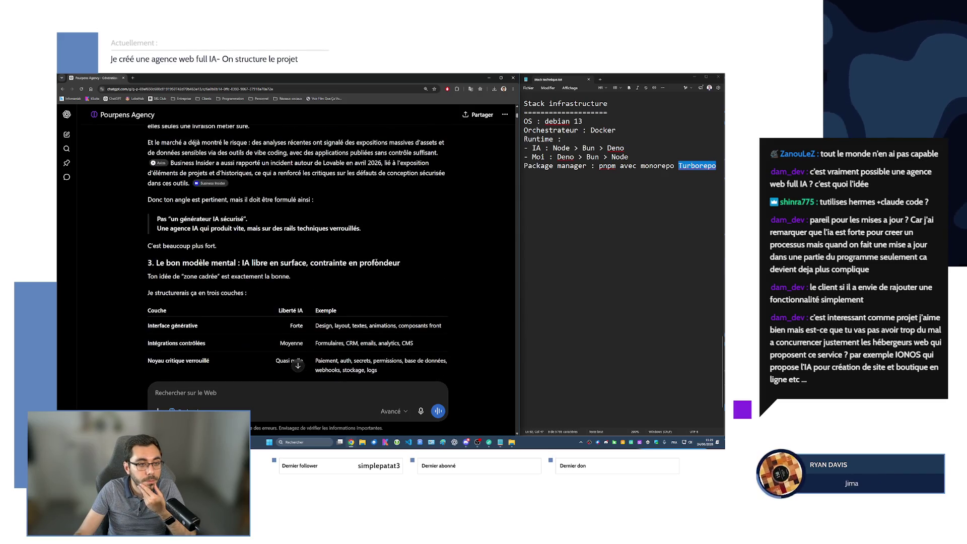
scroll(372, 270, down, 3)
mouse_move(156, 229)
mouse_down()
mouse_move(362, 228)
mouse_move(162, 219)
mouse_move(248, 219)
mouse_up()
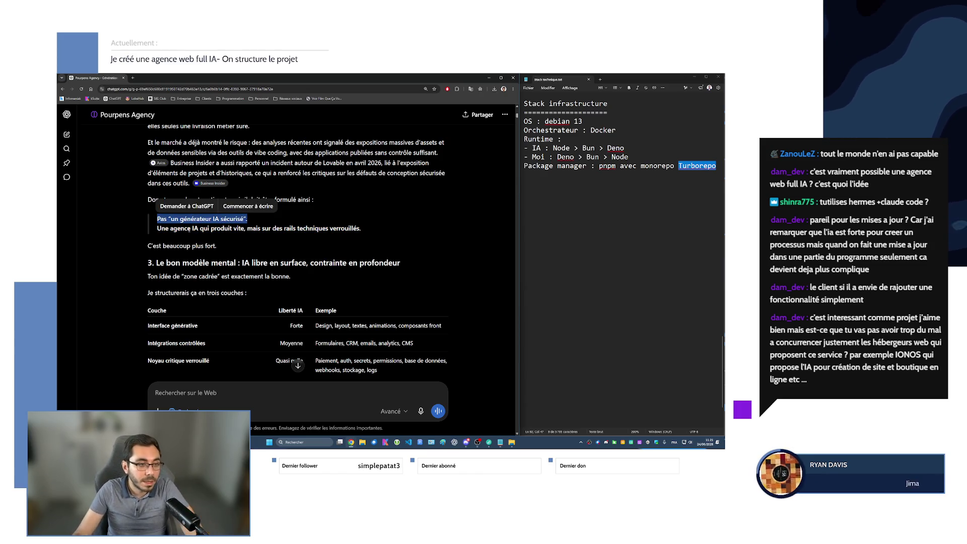
drag(169, 228, 363, 230)
Scroll down to section 4 on what would set Pourpens.agency apart
scroll(316, 259, down, 3)
scroll(315, 258, down, 1)
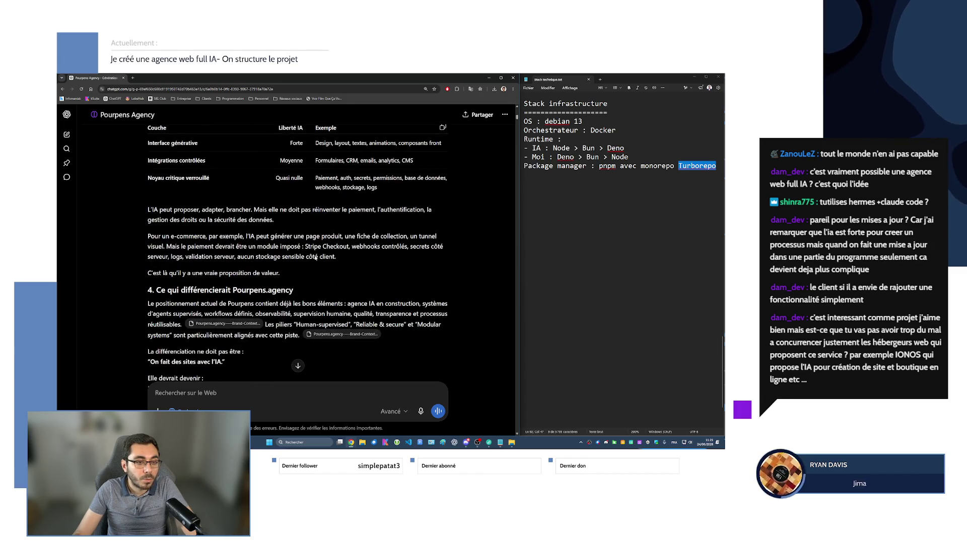
scroll(313, 256, down, 1)
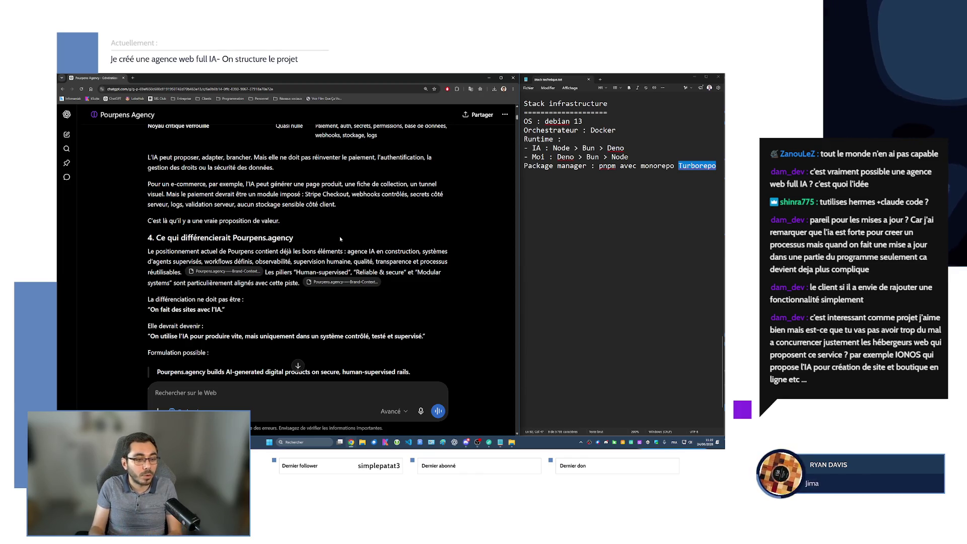
scroll(330, 242, down, 3)
Highlight 'système contrôlé, testé et supervisé', deselect it, and scroll toward section 5
drag(154, 259, 426, 262)
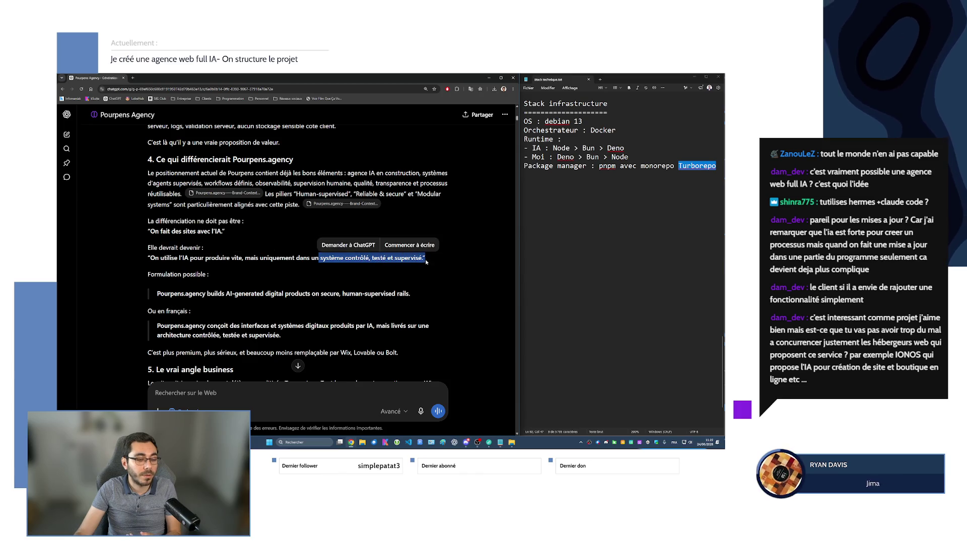
click(431, 259)
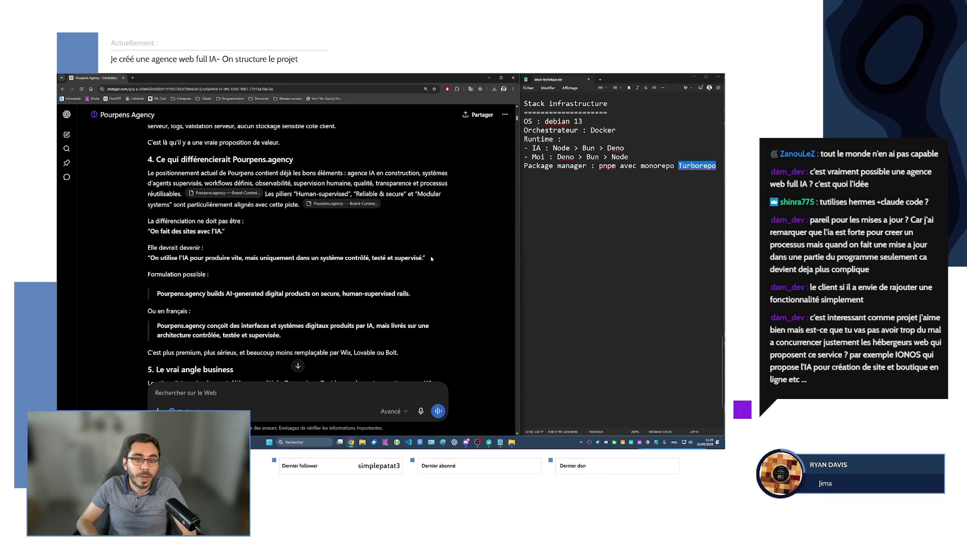
scroll(416, 244, down, 3)
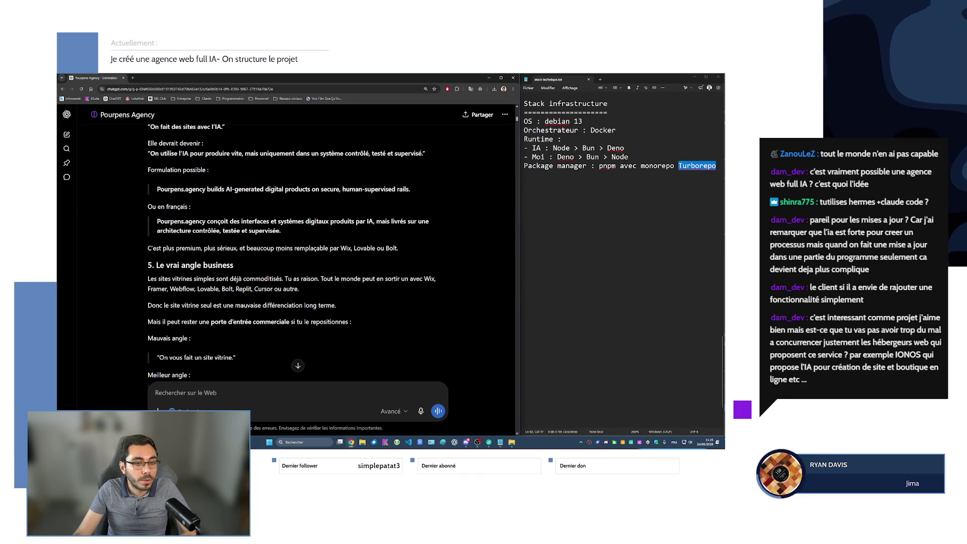
Read section 5, highlighting the Wix/Lovable/Bolt remark and the better-angle digital presence pitch
scroll(164, 245, down, 1)
drag(290, 222, 403, 225)
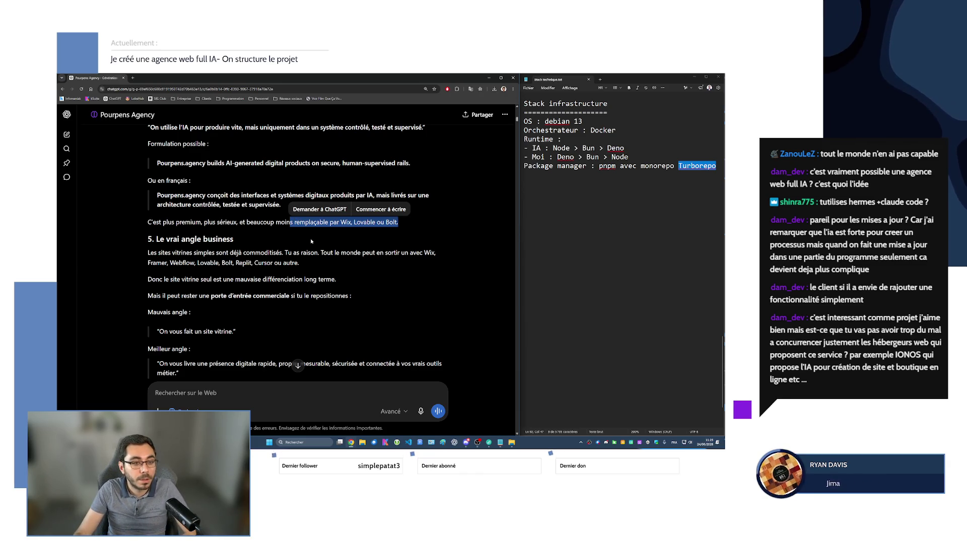
scroll(310, 250, down, 3)
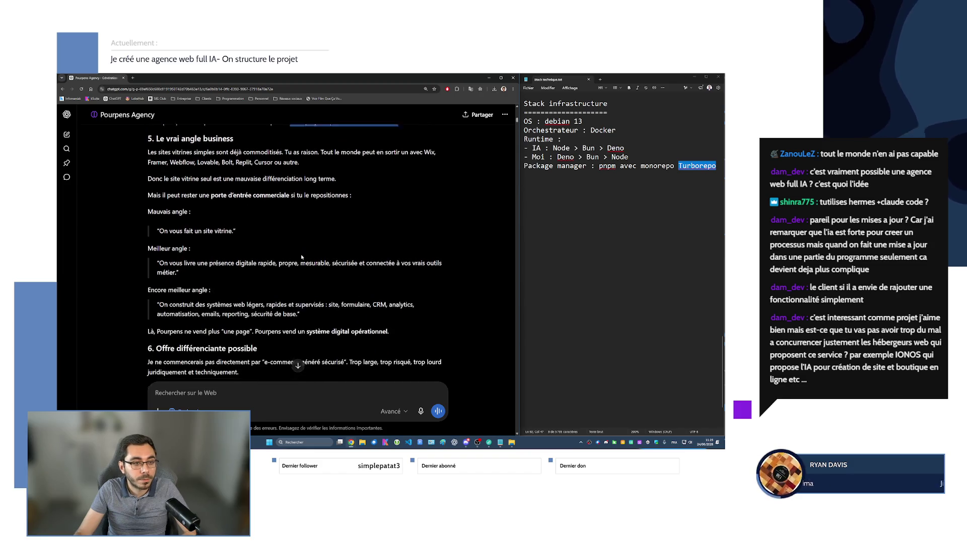
drag(177, 228, 236, 228)
drag(215, 259, 388, 267)
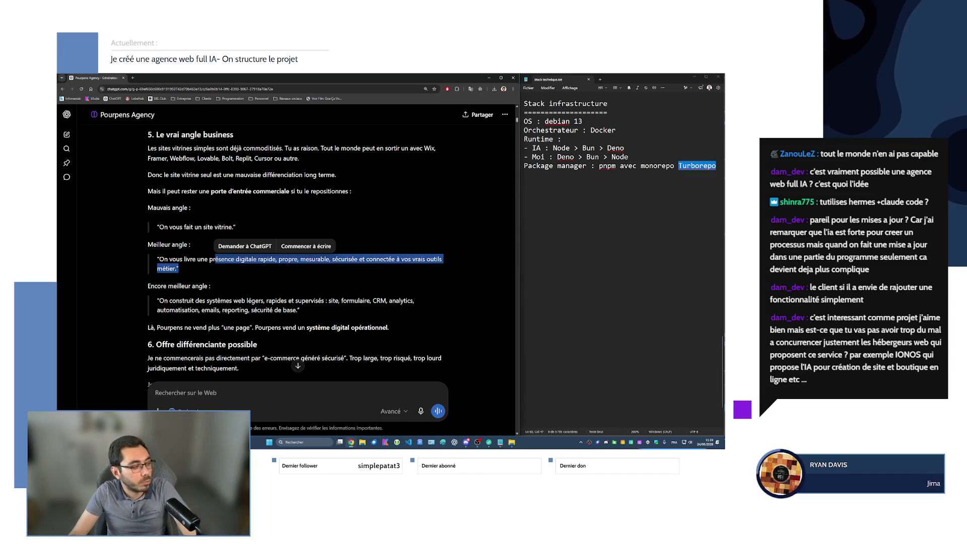
key(super+d)
key(super+d)
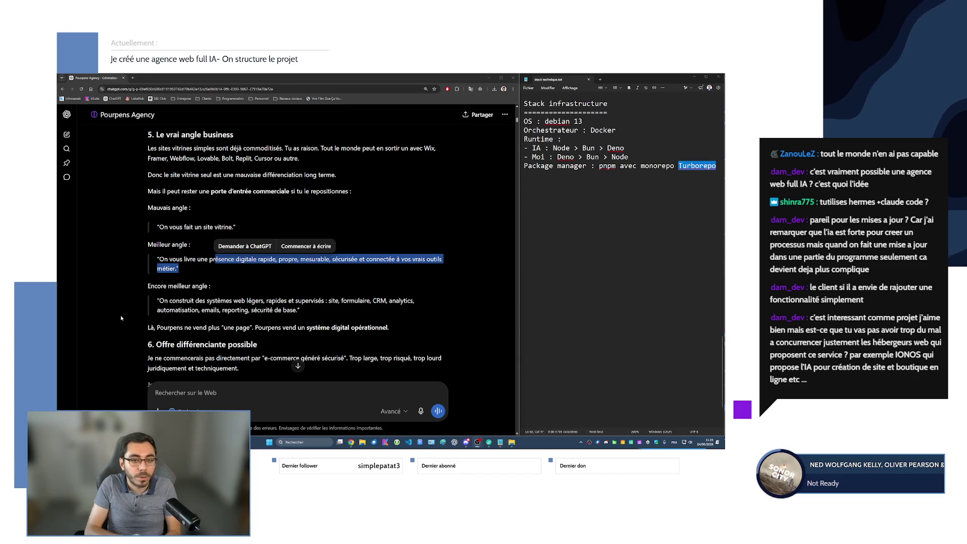
scroll(205, 300, down, 1)
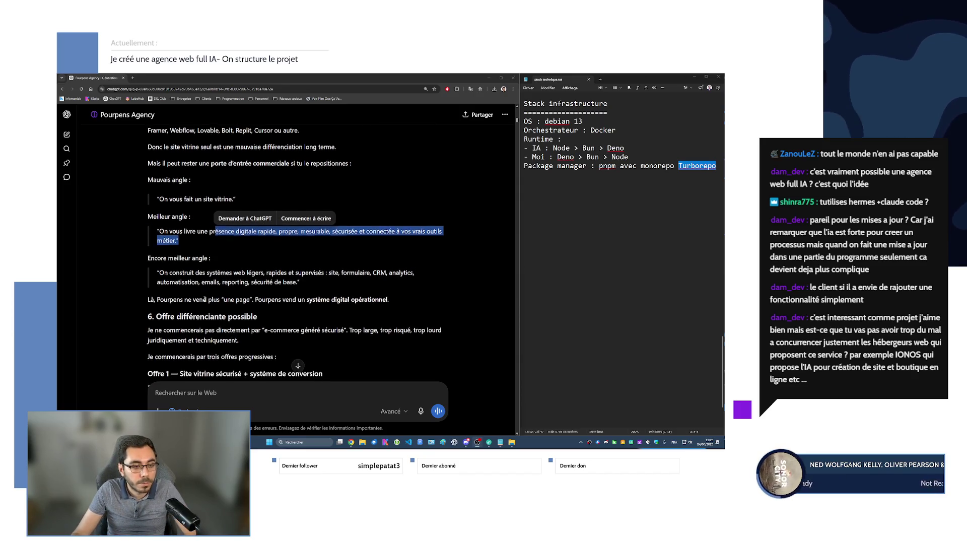
Scroll past Offre 1, briefly highlighting its feature list, on to Offre 2 and 3
scroll(204, 300, down, 3)
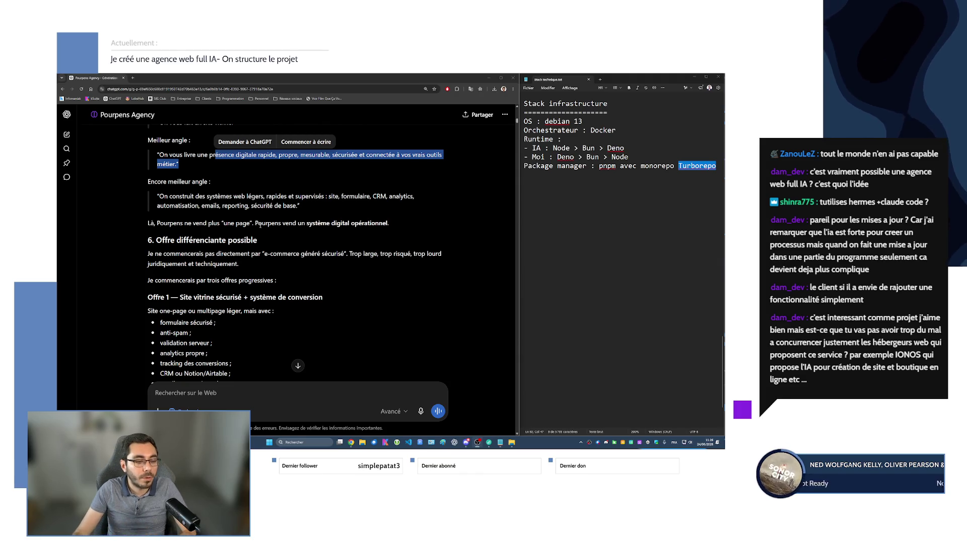
scroll(260, 225, down, 4)
scroll(267, 257, up, 1)
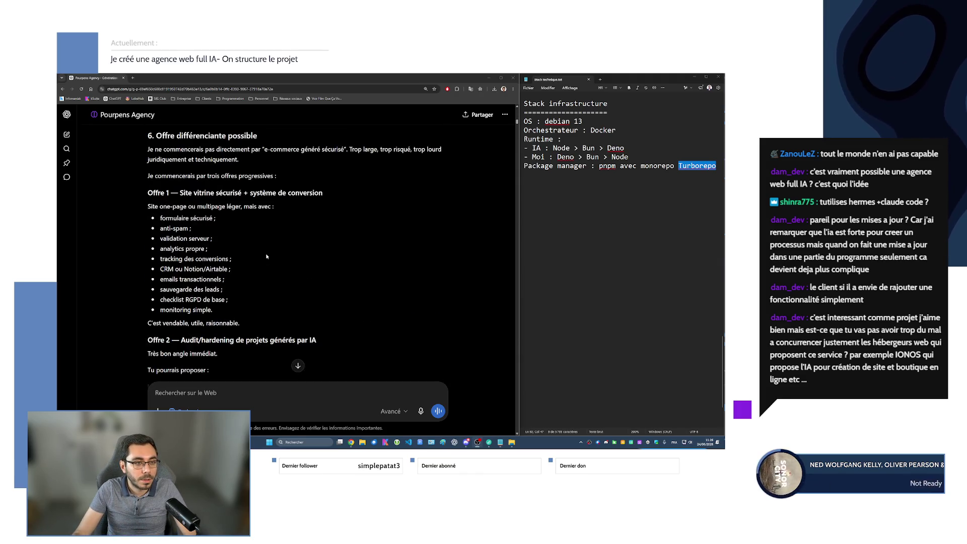
mouse_move(165, 219)
mouse_down()
mouse_move(187, 278)
mouse_move(228, 300)
mouse_up()
click(229, 243)
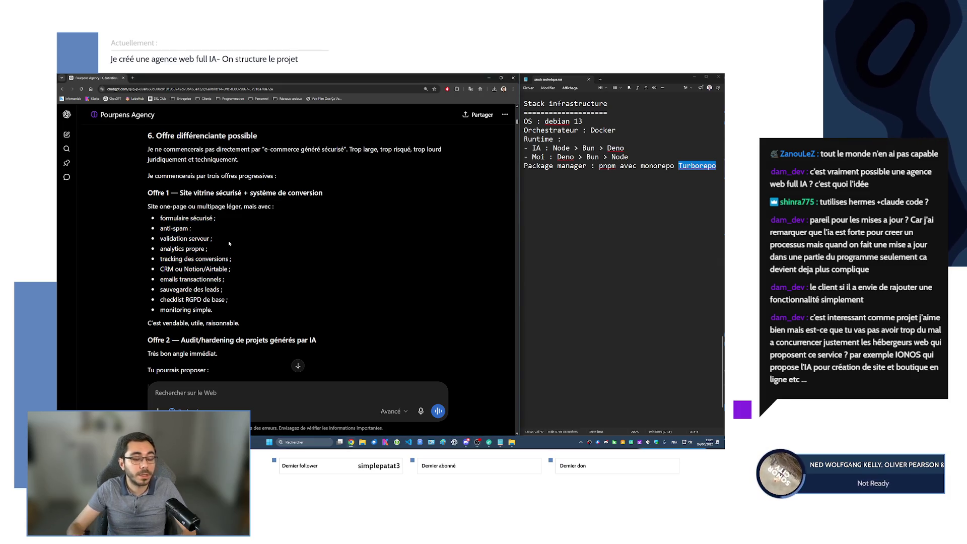
scroll(228, 245, down, 2)
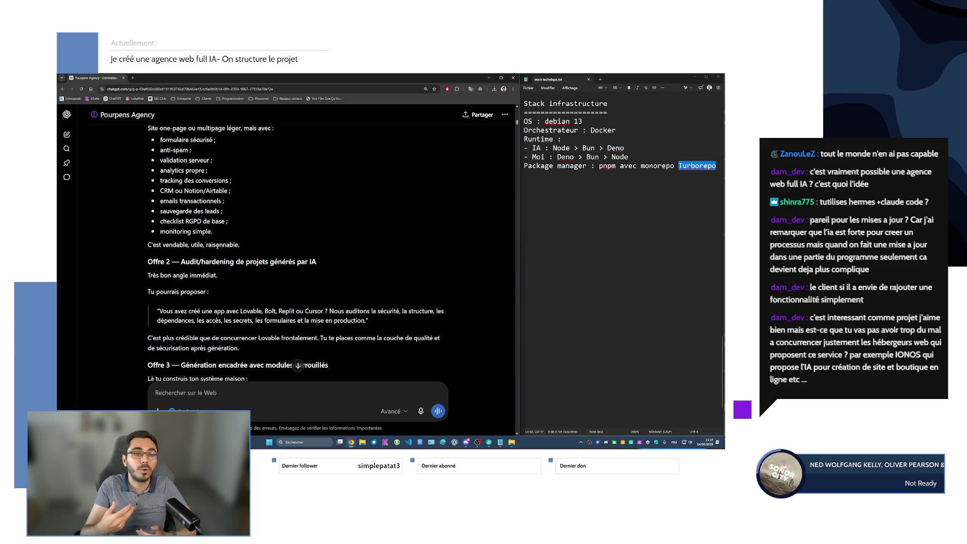
Highlight 'L'IA génère l'expérience.' and scroll on to the reply repositioning Pourpens.agency
scroll(217, 246, down, 3)
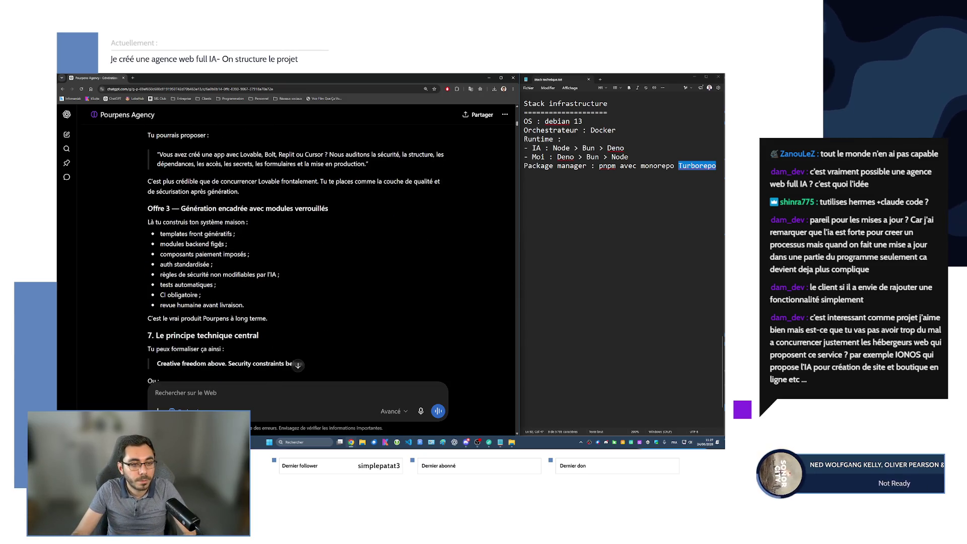
scroll(221, 244, down, 4)
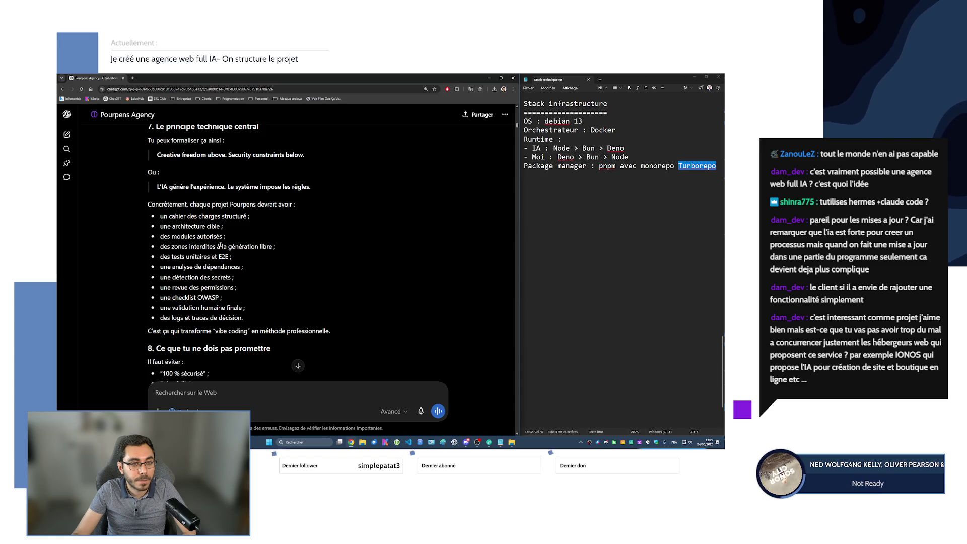
drag(157, 187, 225, 187)
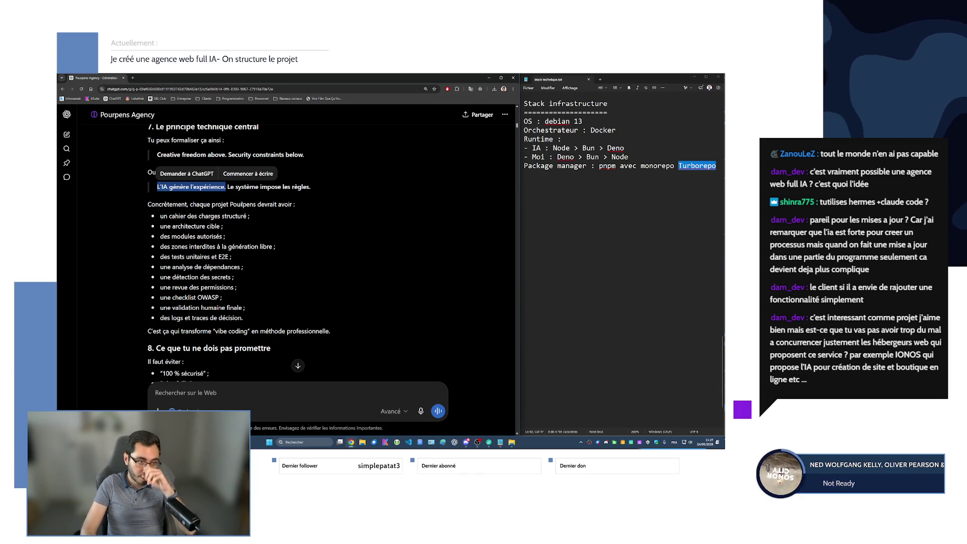
scroll(304, 219, down, 1)
scroll(303, 219, down, 5)
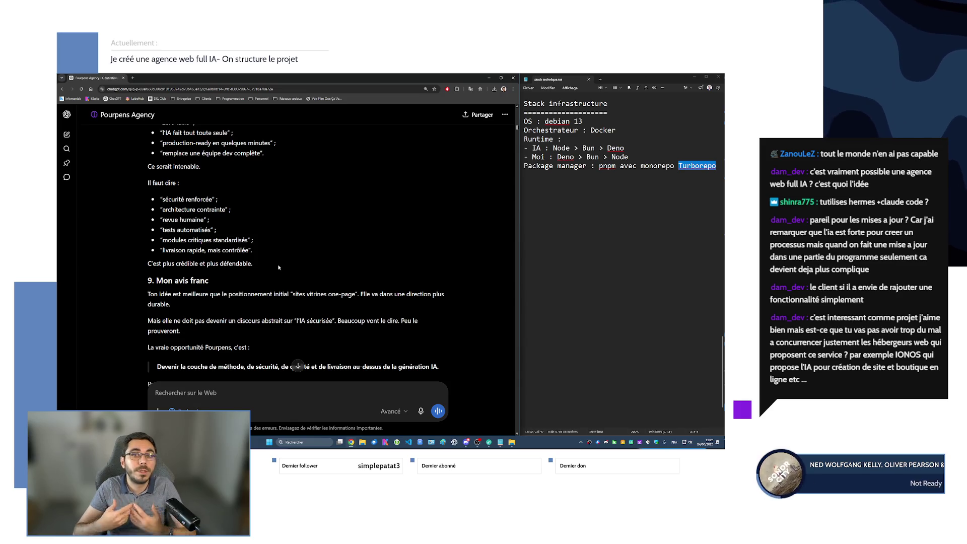
scroll(287, 275, down, 10)
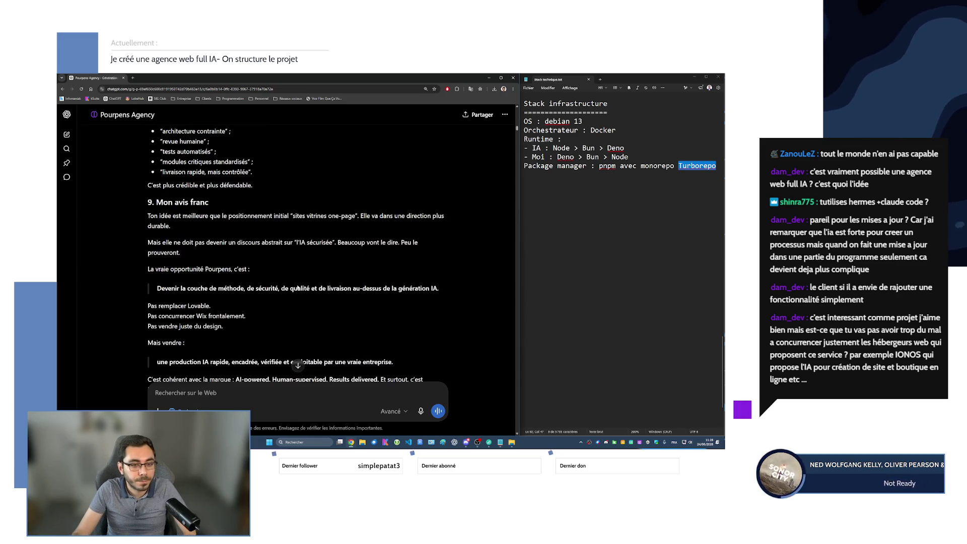
scroll(294, 280, down, 10)
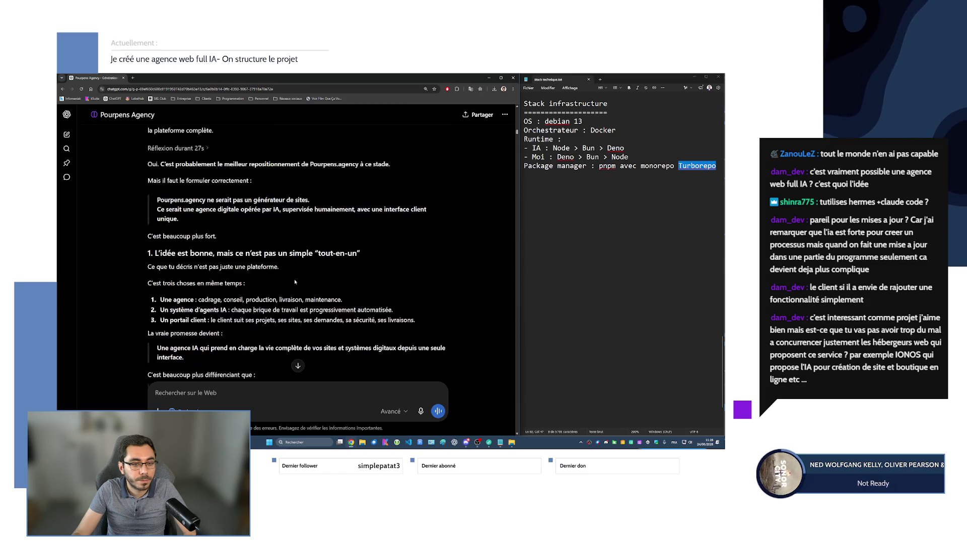
Scroll the reply from section 1 through to section 3, 'La vraie différenciation'
scroll(294, 281, up, 5)
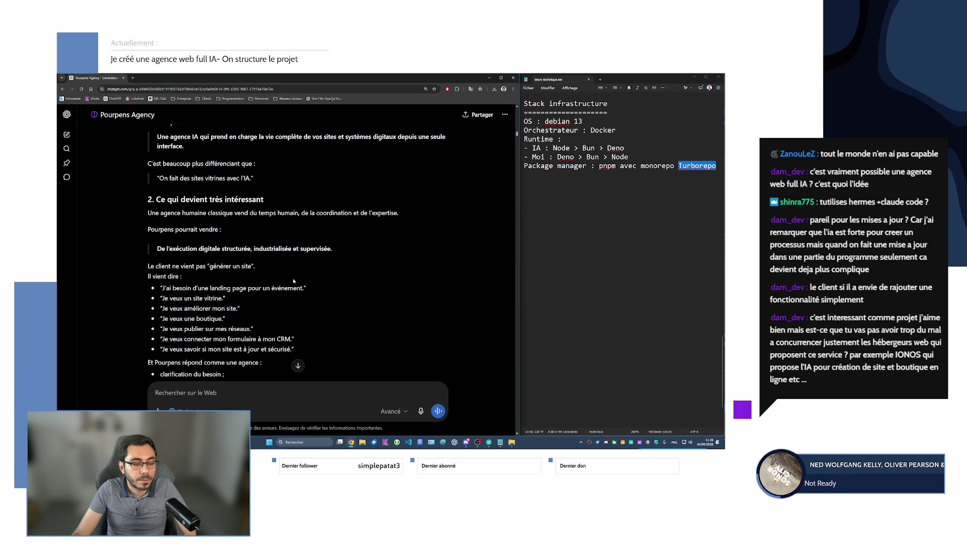
scroll(329, 265, down, 1)
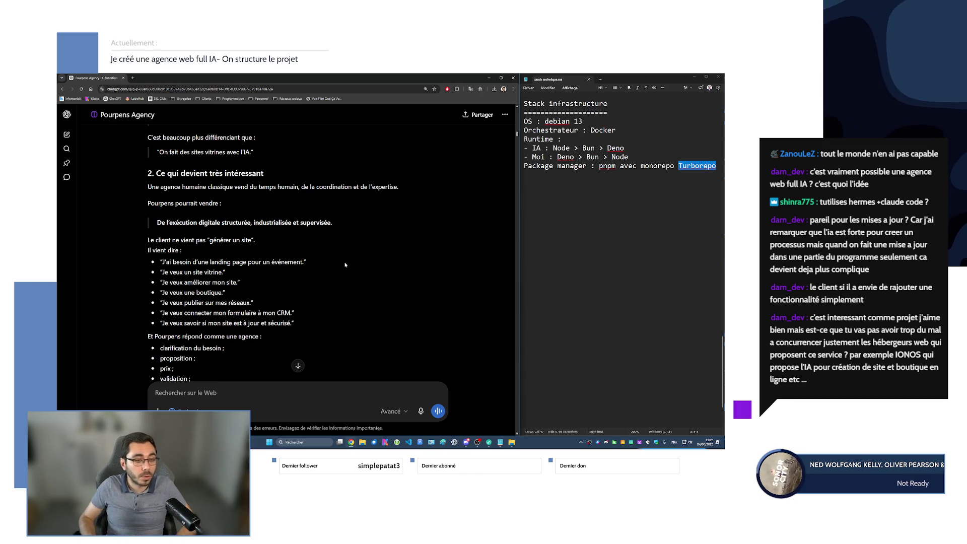
scroll(333, 279, down, 1)
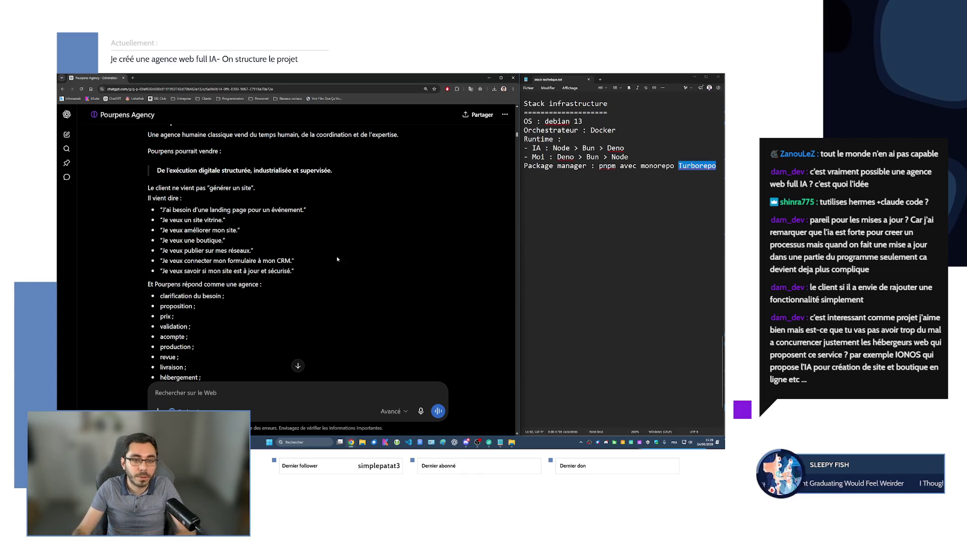
scroll(351, 240, down, 5)
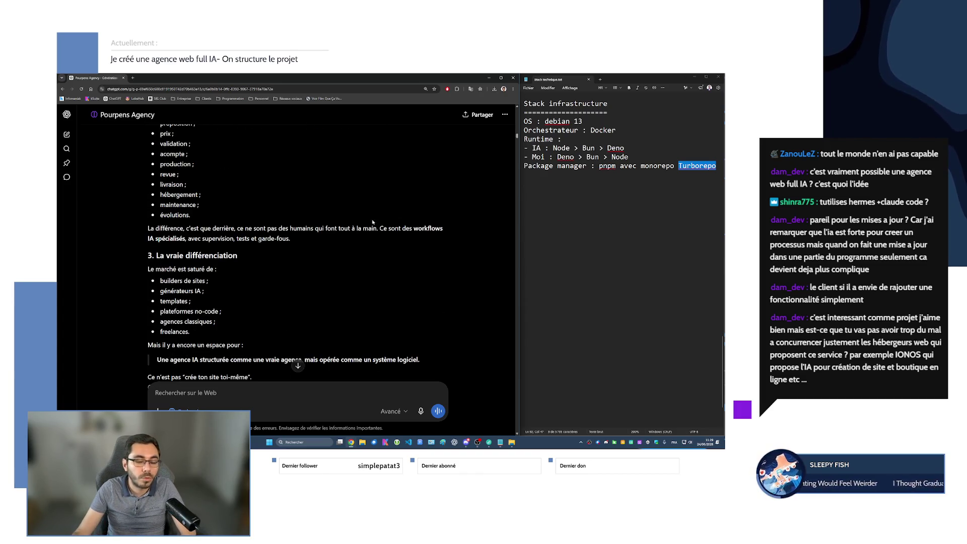
Scroll the ChatGPT answer down to its stack sections
drag(516, 139, 517, 352)
scroll(489, 376, down, 3)
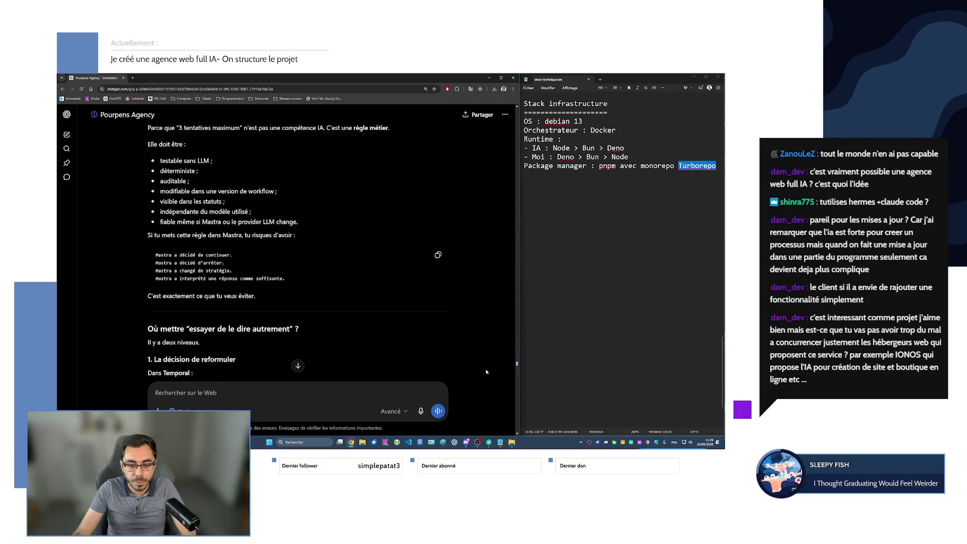
scroll(488, 377, down, 20)
scroll(450, 278, down, 10)
scroll(449, 278, down, 5)
Scroll back to section '6. API backend : Node.js + TypeScript structuré' and its NestJS recommendation
scroll(445, 278, up, 5)
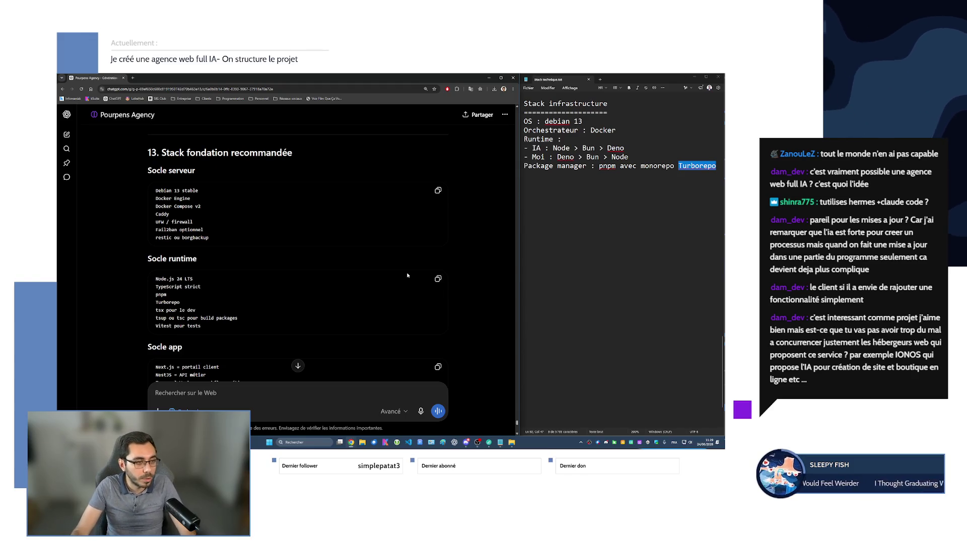
scroll(407, 275, up, 5)
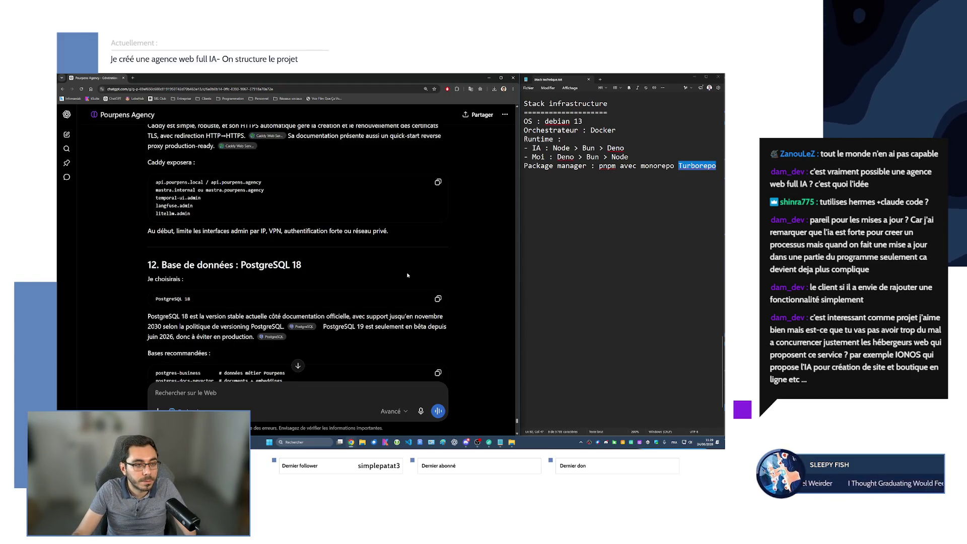
scroll(408, 275, up, 5)
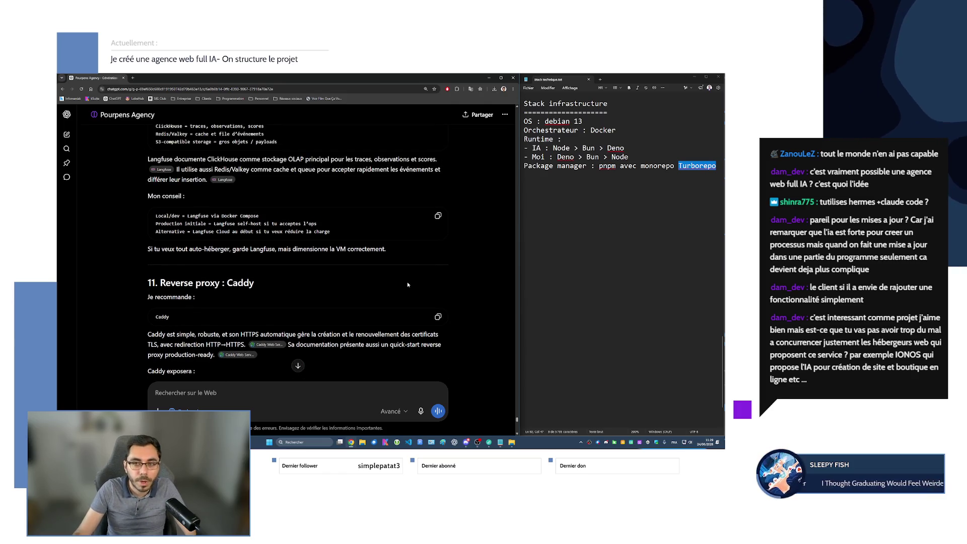
scroll(407, 286, up, 3)
scroll(408, 285, up, 2)
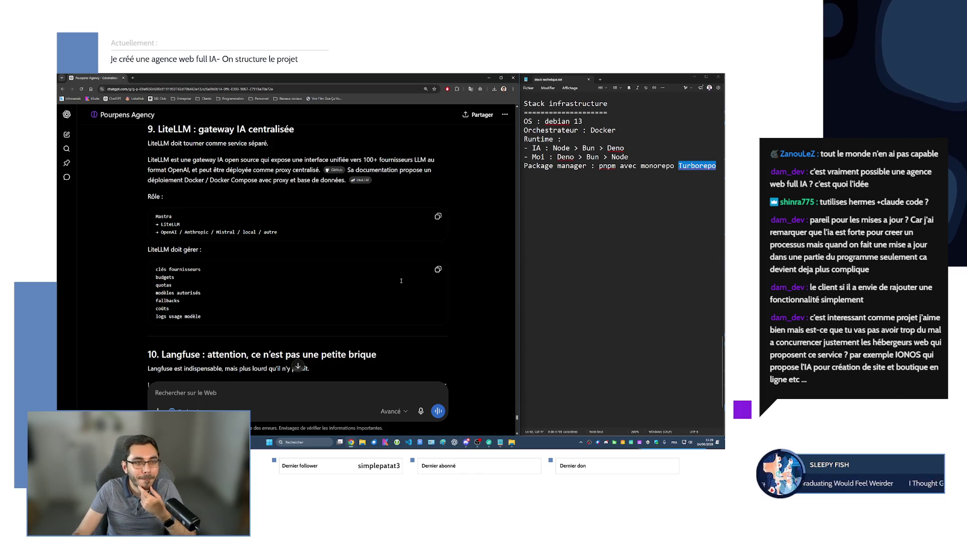
scroll(401, 280, up, 5)
scroll(402, 283, up, 5)
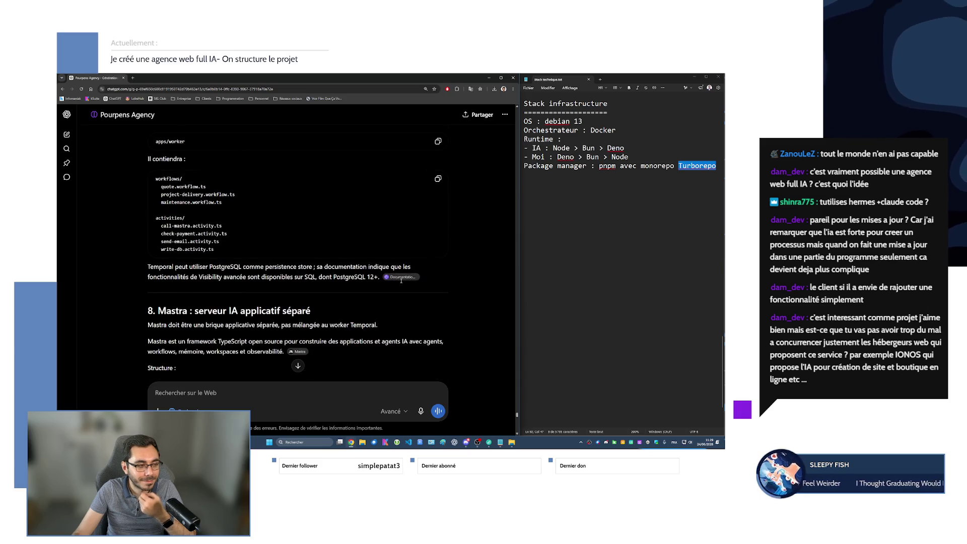
scroll(401, 283, up, 3)
scroll(401, 280, up, 3)
scroll(401, 280, up, 1)
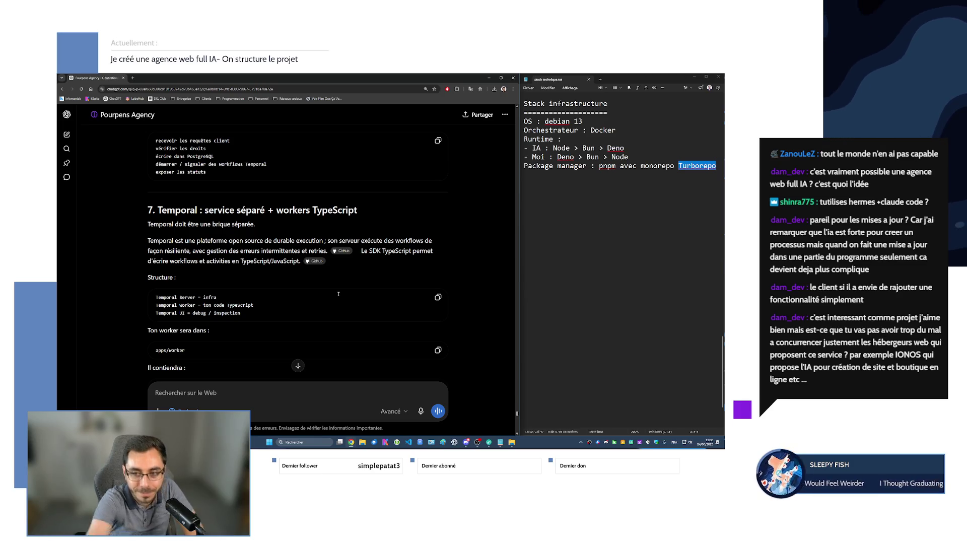
scroll(340, 303, up, 3)
scroll(341, 306, up, 10)
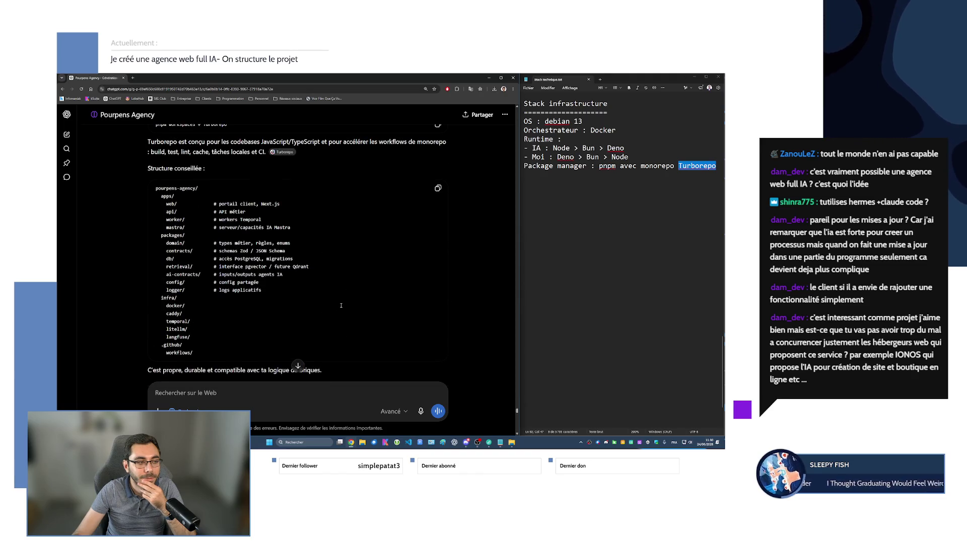
scroll(341, 305, up, 2)
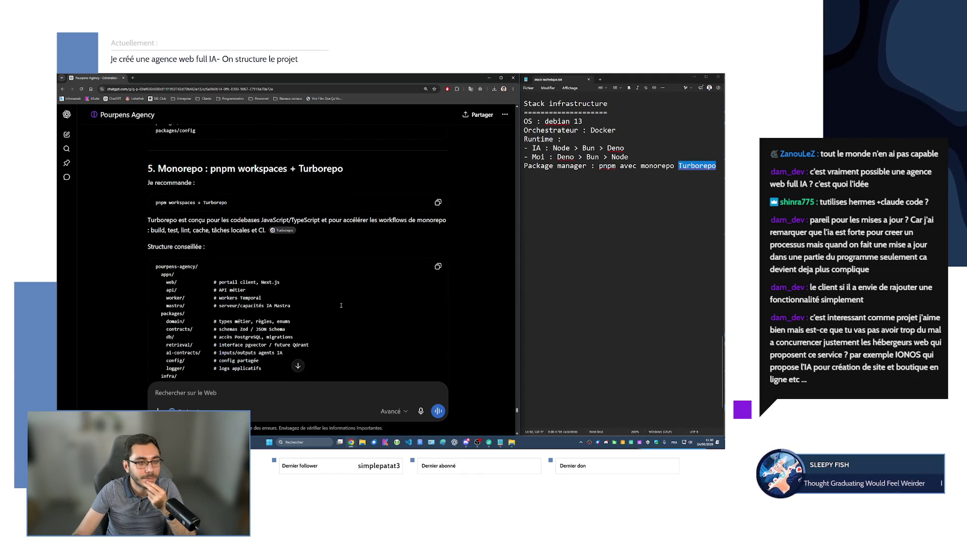
scroll(341, 305, down, 2)
scroll(341, 306, up, 2)
scroll(341, 306, down, 4)
scroll(341, 305, down, 3)
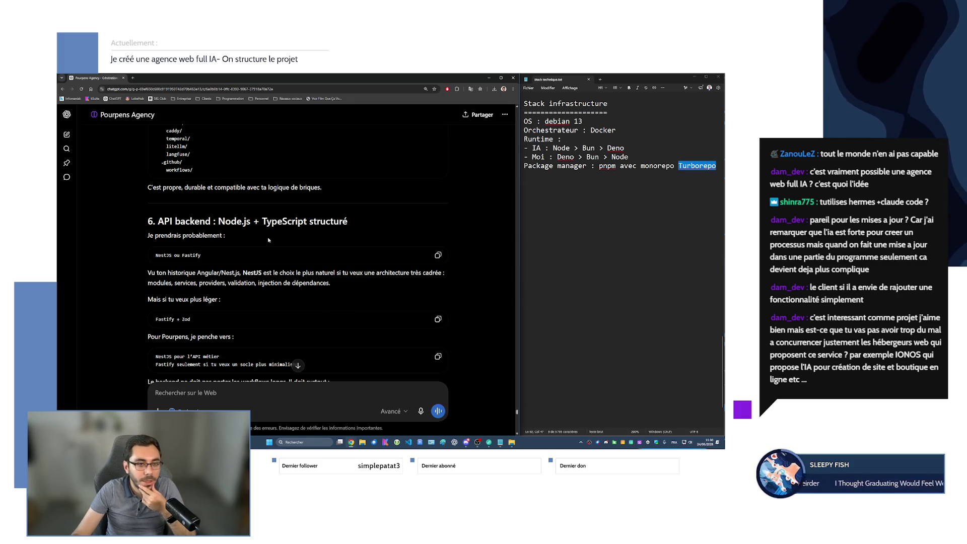
scroll(276, 236, down, 2)
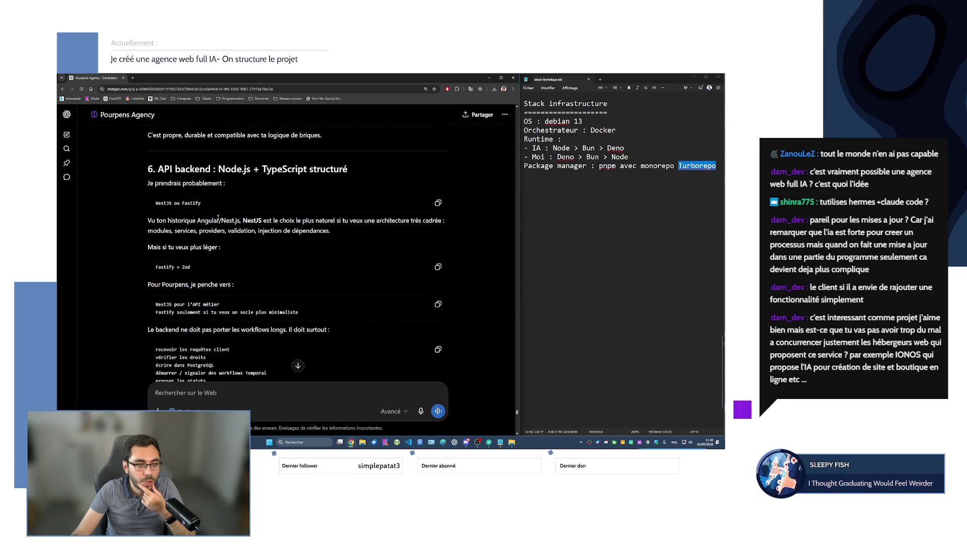
scroll(162, 246, down, 1)
scroll(179, 204, up, 2)
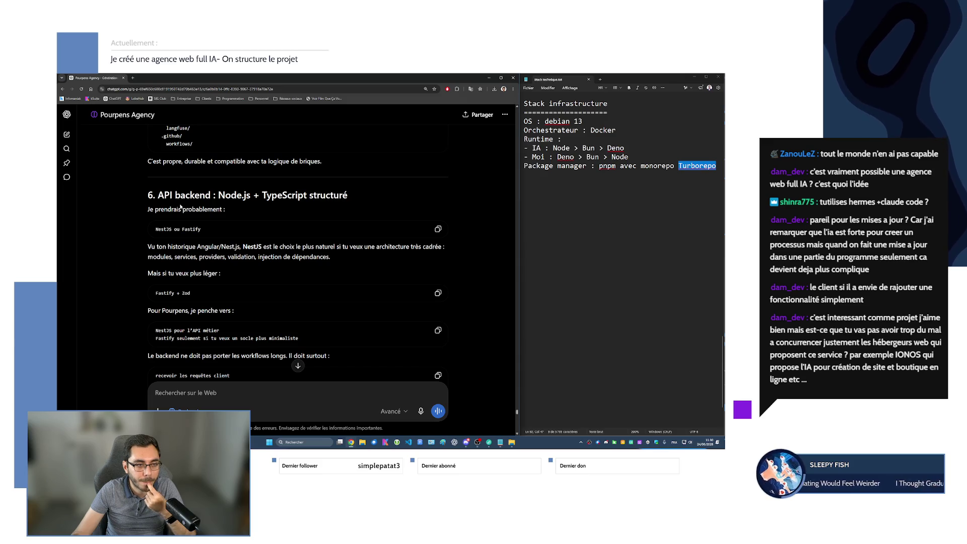
scroll(183, 208, down, 2)
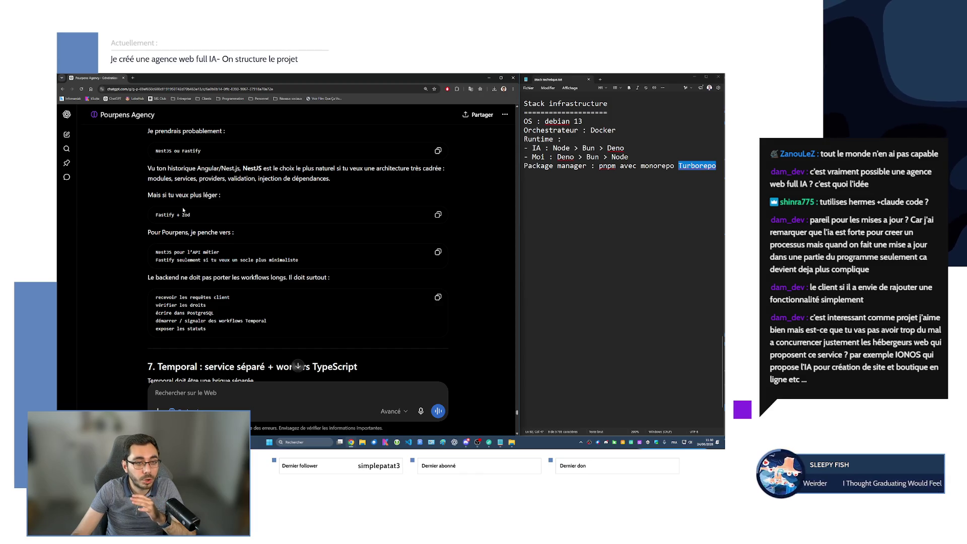
Add a Back API line reading 'Nest.js (rechercher autres)' below the package manager entry
click(572, 182)
text(Back API : Nesy)
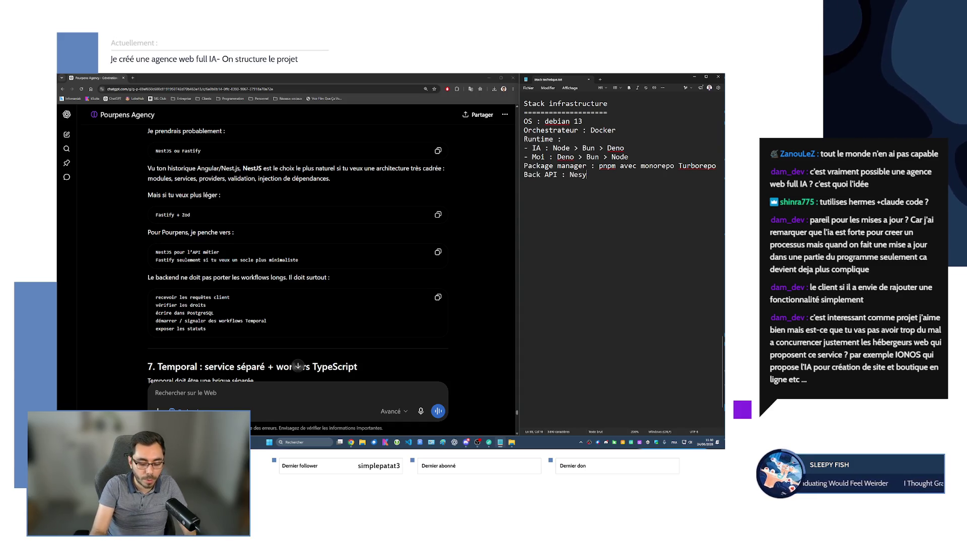
key(BackSpace)
text(t.js ()
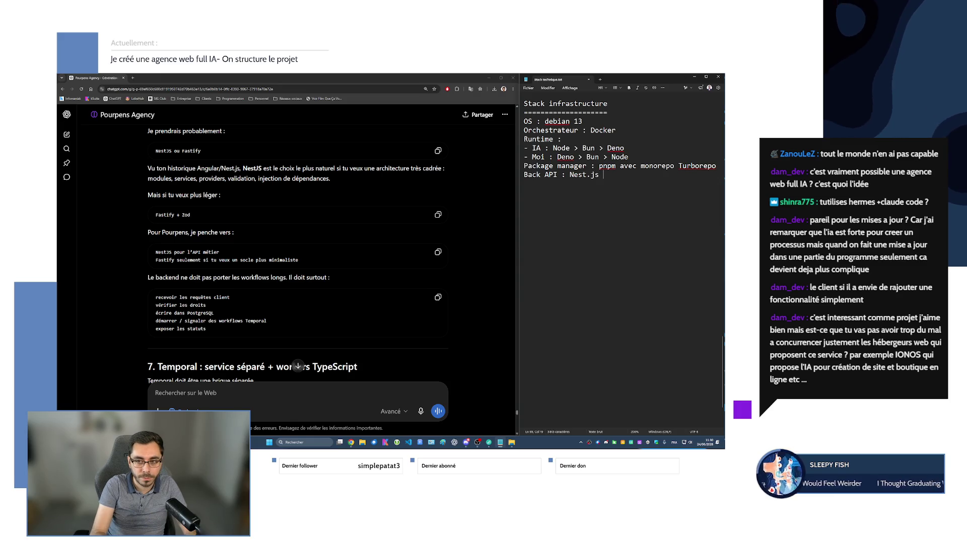
text(véri)
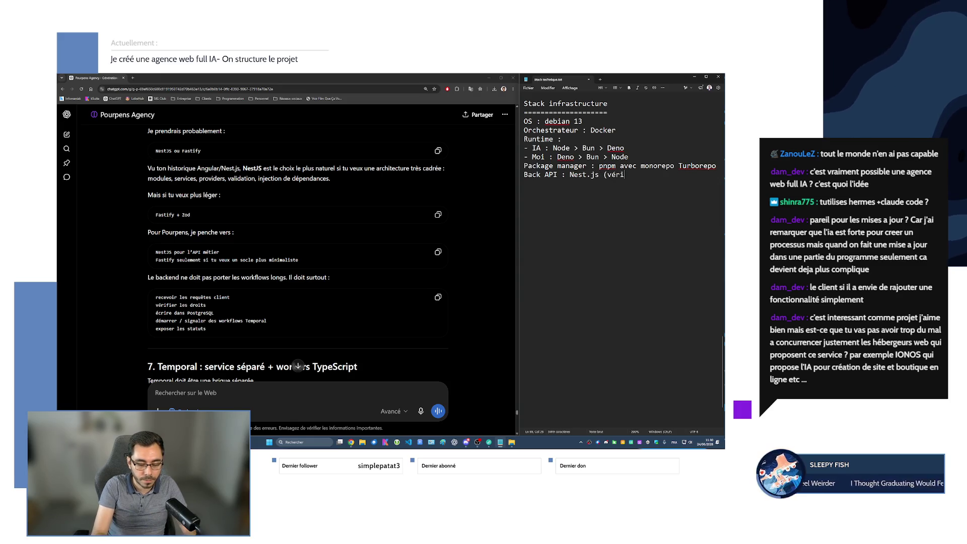
key(BackSpace)
key(BackSpace)
key(BackSpace)
key(BackSpace)
text(reche)
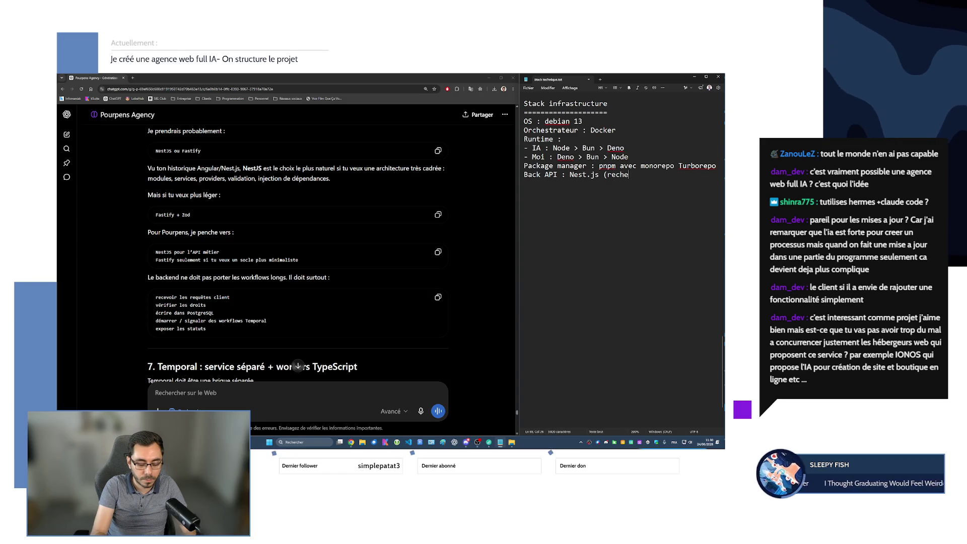
text(rcher autres))
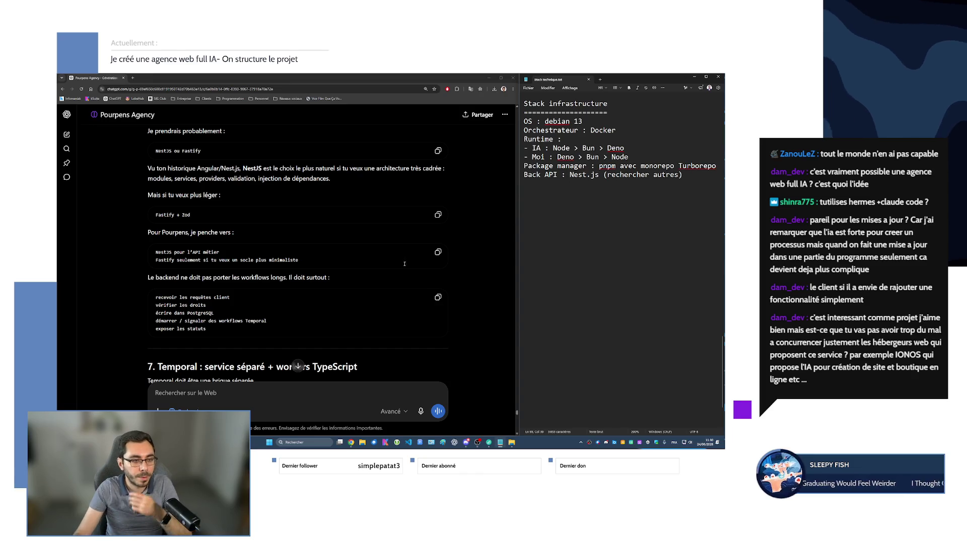
scroll(270, 298, down, 3)
scroll(267, 297, down, 2)
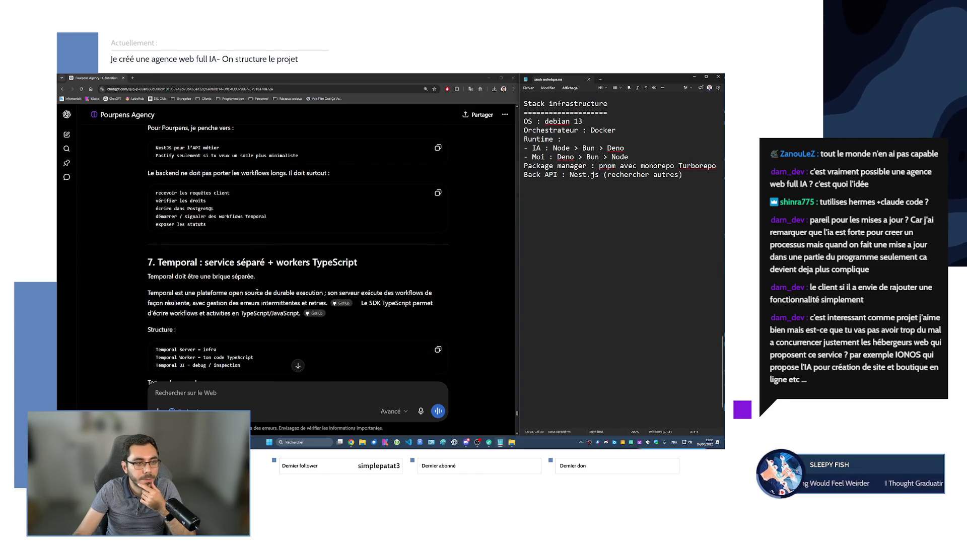
scroll(257, 292, down, 1)
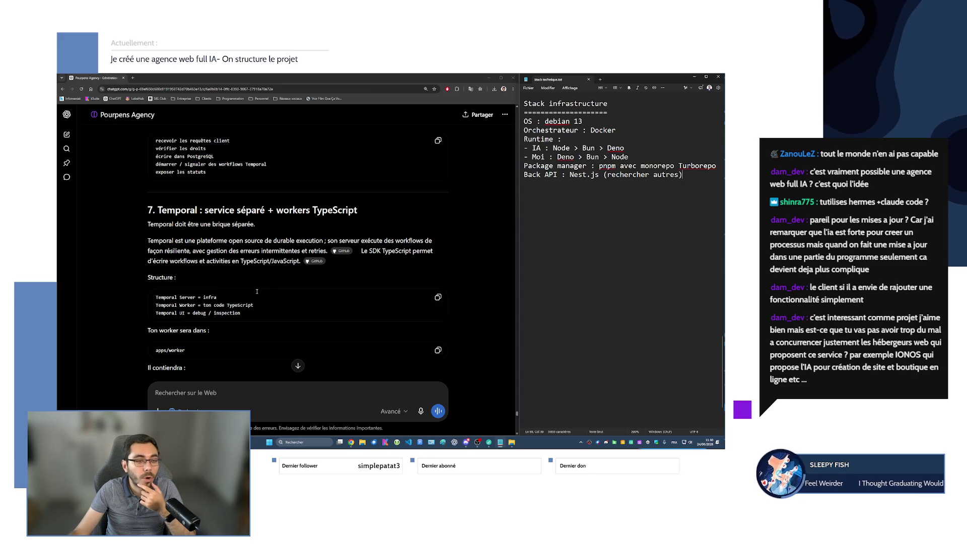
scroll(225, 190, down, 2)
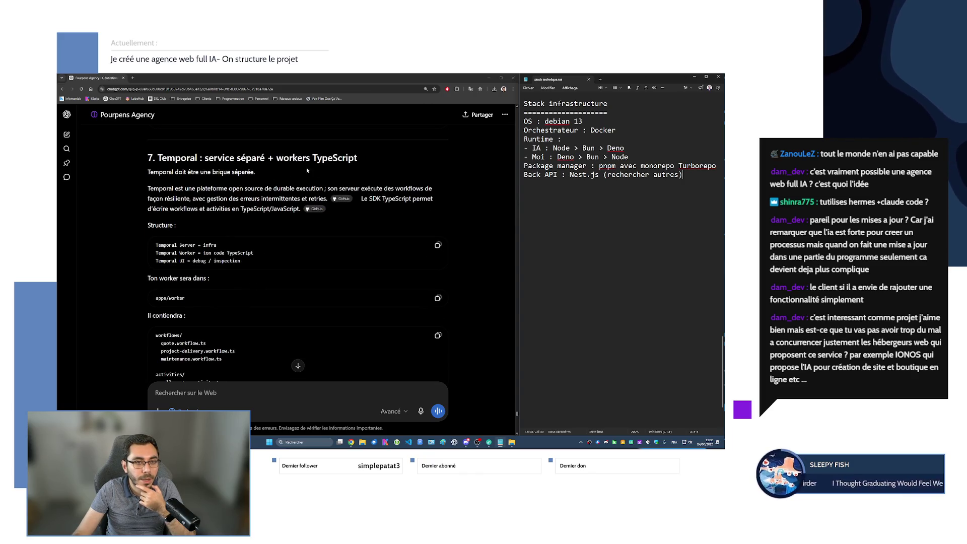
scroll(200, 219, down, 2)
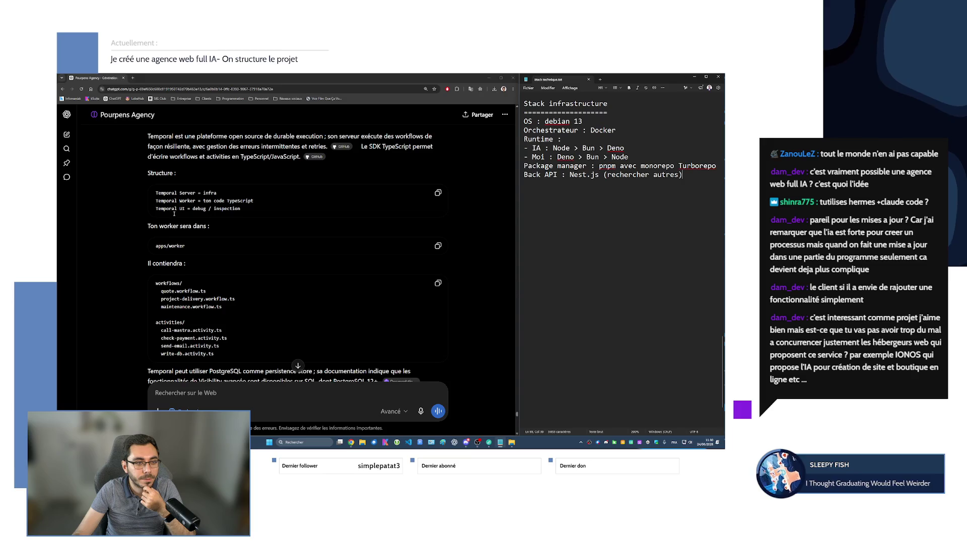
scroll(175, 212, down, 5)
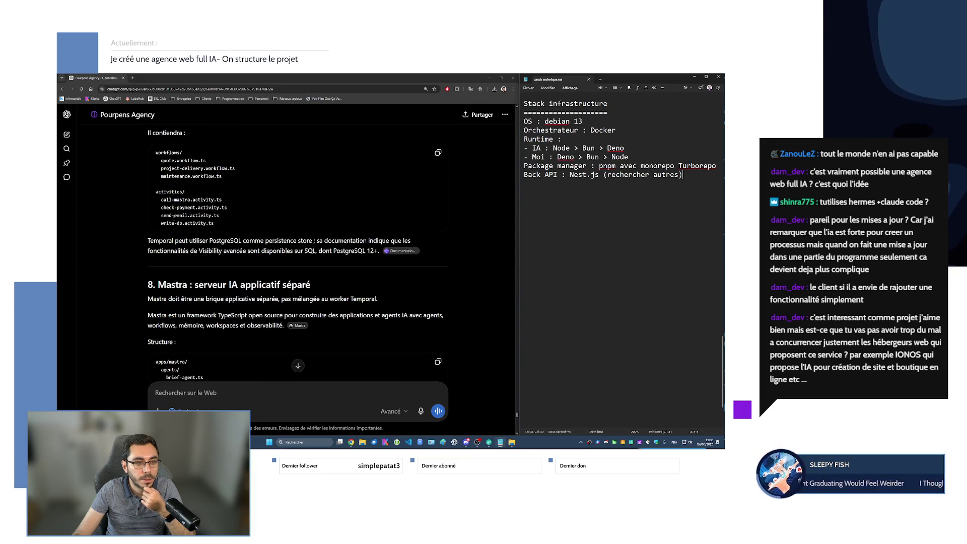
scroll(173, 218, down, 7)
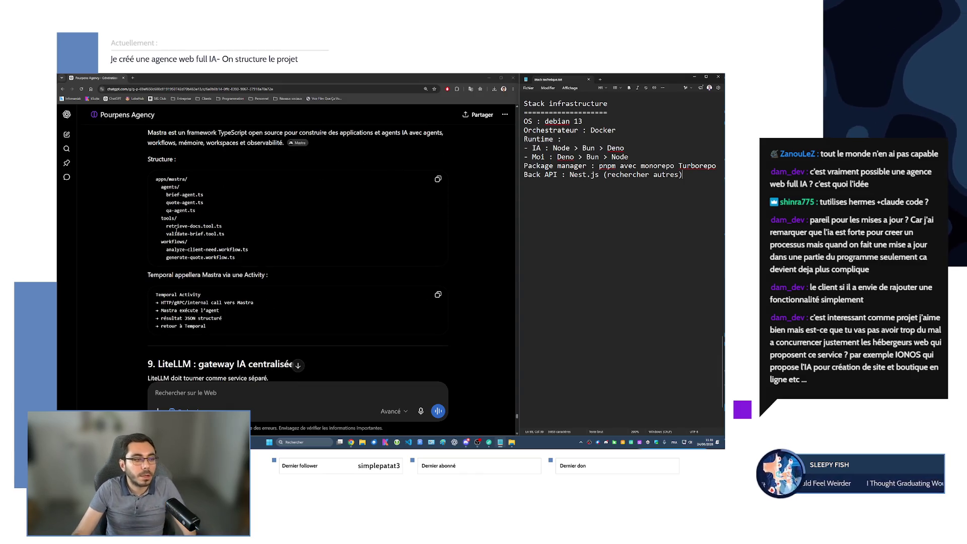
scroll(184, 210, down, 10)
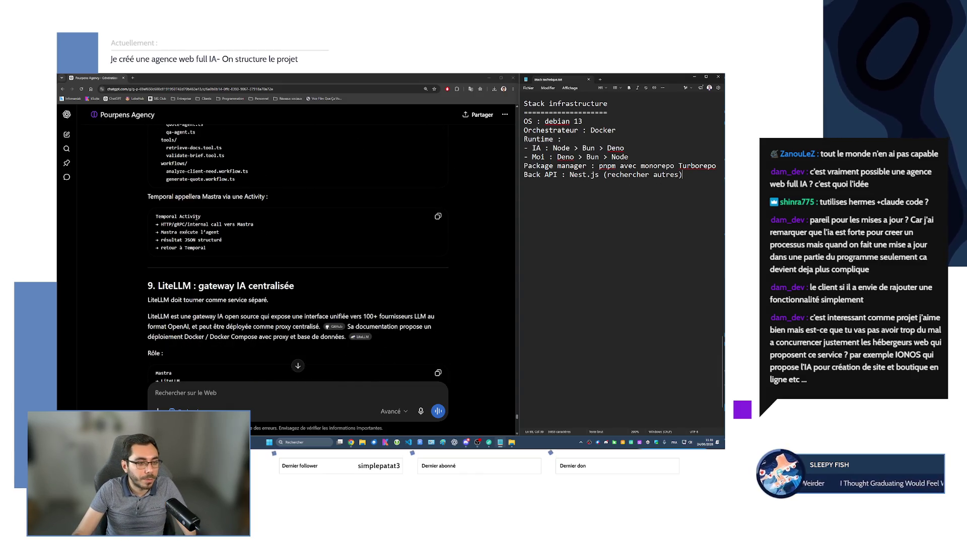
scroll(194, 219, down, 6)
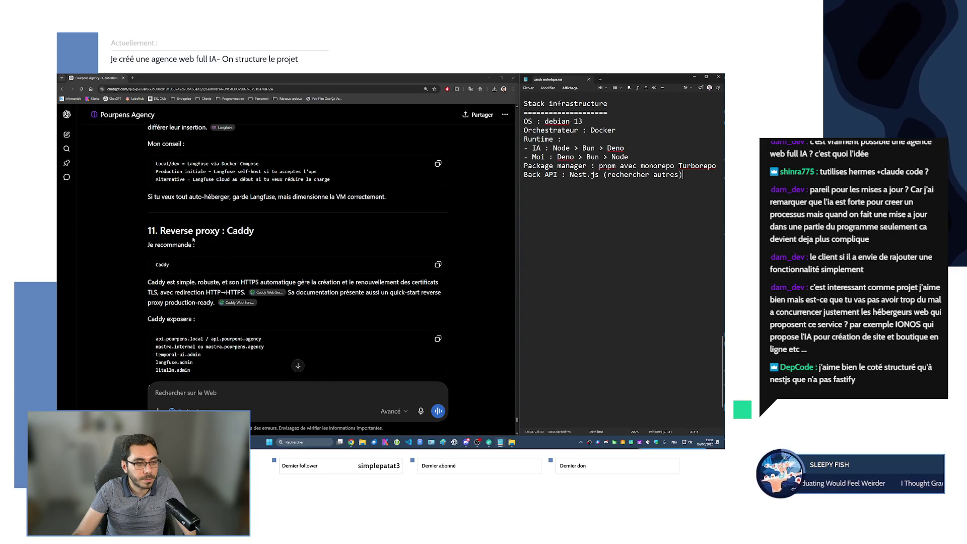
scroll(198, 236, down, 1)
click(597, 190)
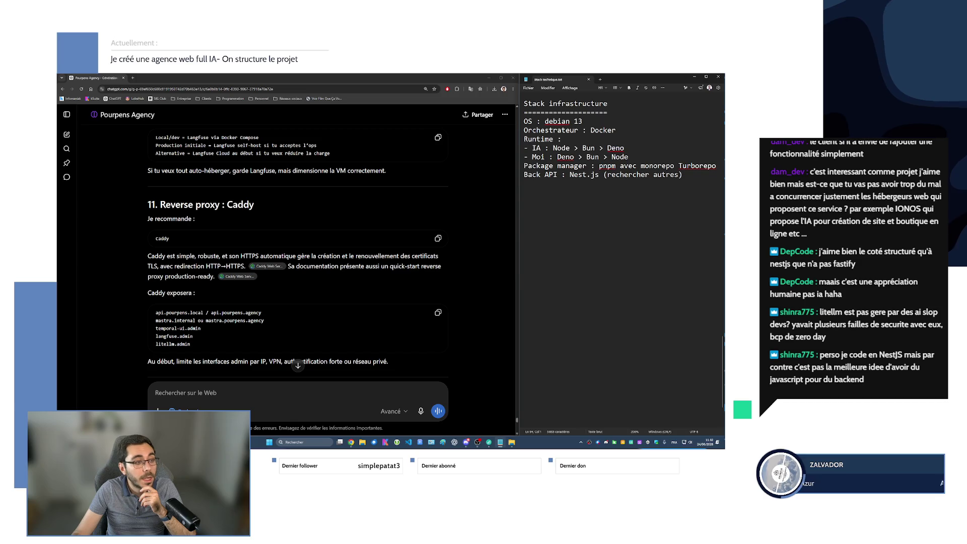
Append '(vérifier maturité ou alternative)' to the LiteLLM line in the ultra-condensed stack
scroll(578, 263, up, 10)
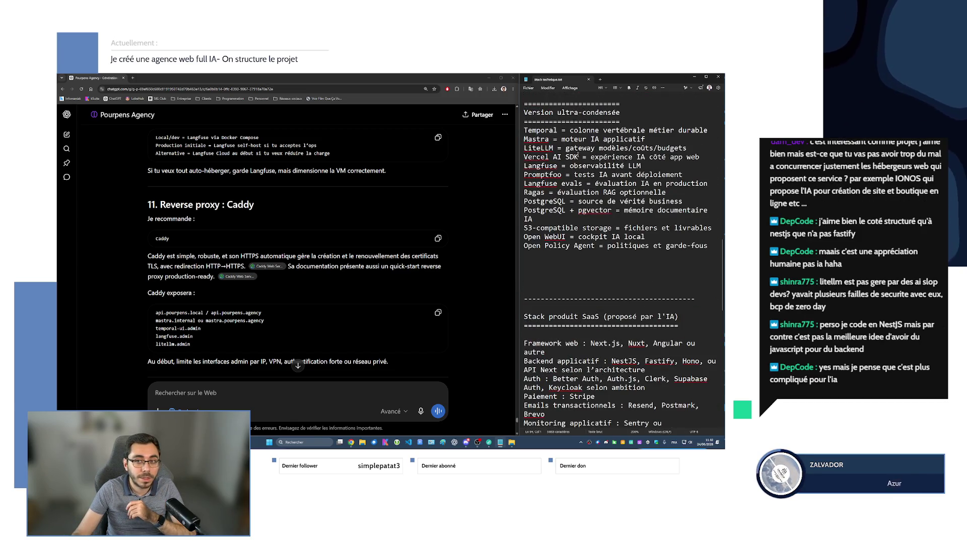
mouse_move(565, 148)
mouse_down()
mouse_move(688, 148)
mouse_move(524, 148)
mouse_up()
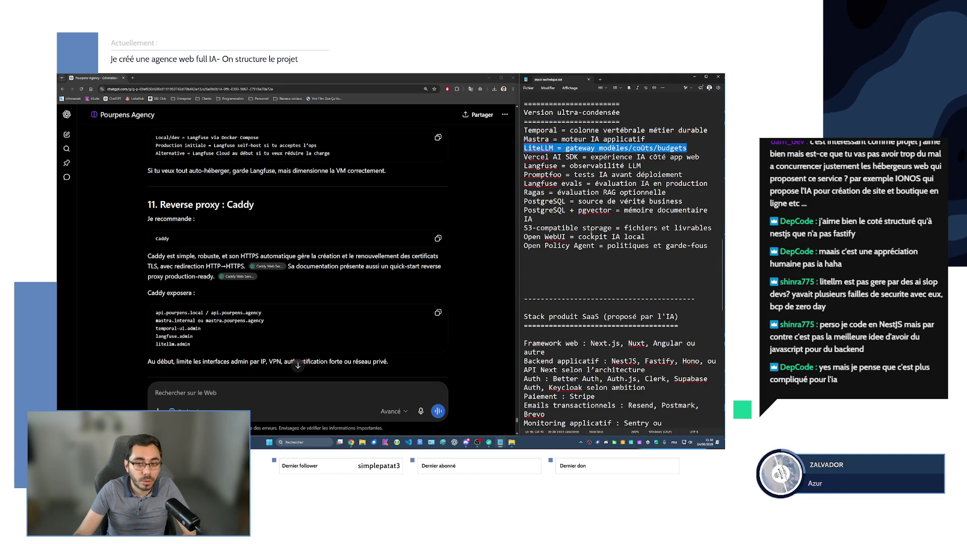
scroll(576, 235, down, 4)
scroll(576, 234, down, 3)
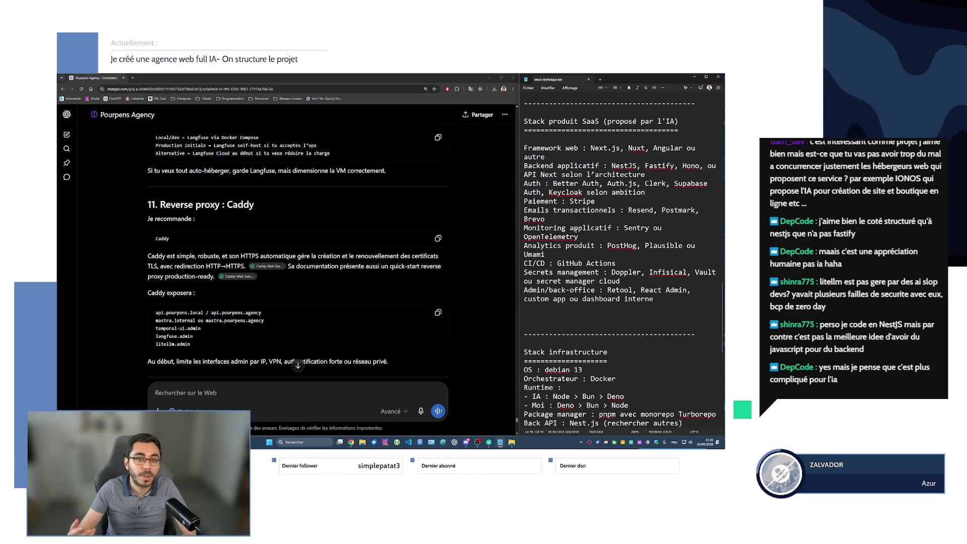
scroll(581, 236, down, 3)
scroll(589, 262, down, 3)
click(594, 288)
scroll(590, 262, up, 10)
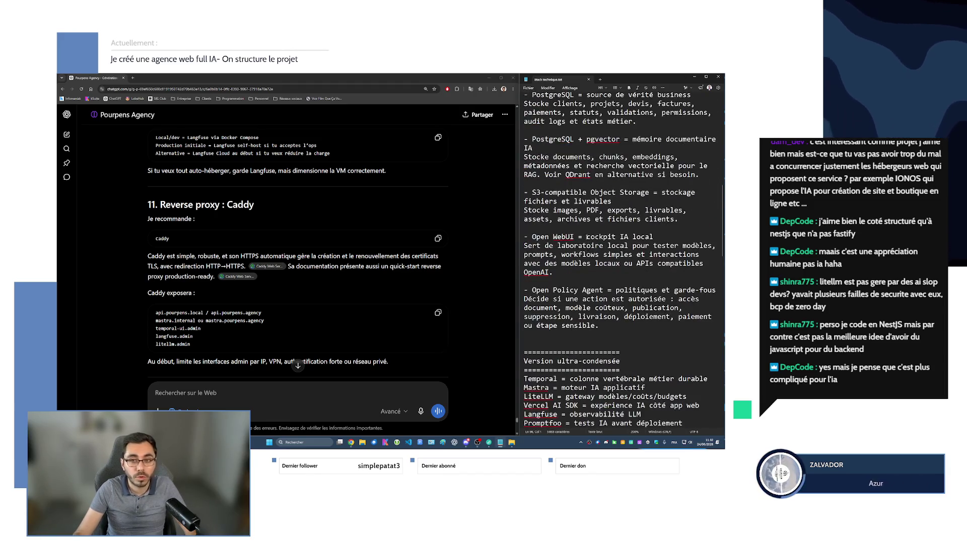
scroll(587, 235, up, 7)
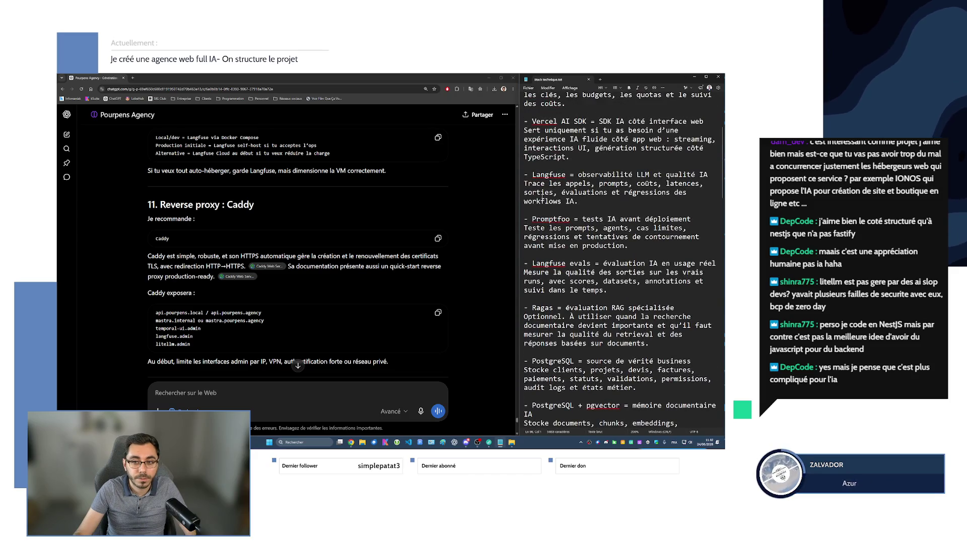
scroll(550, 211, down, 20)
scroll(539, 198, up, 5)
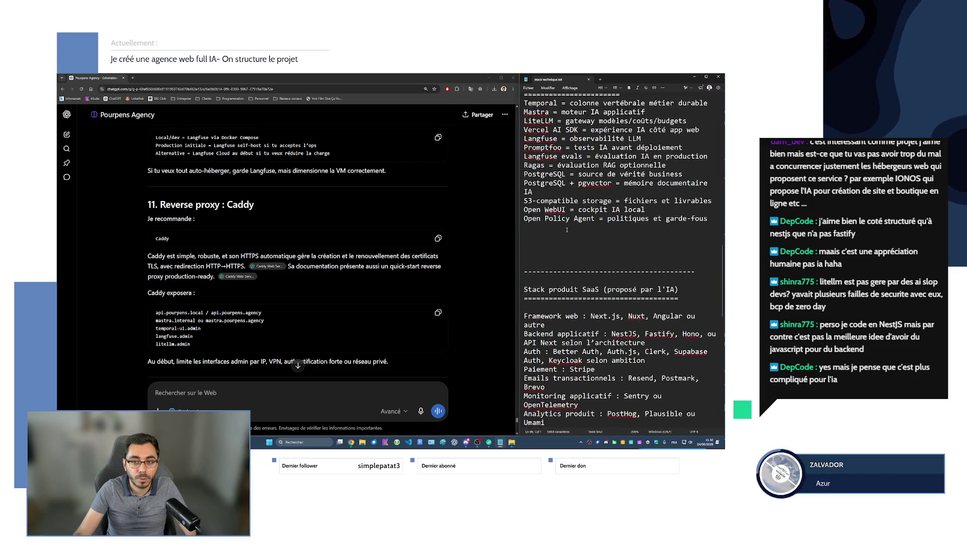
click(688, 204)
text((vérifier mat)
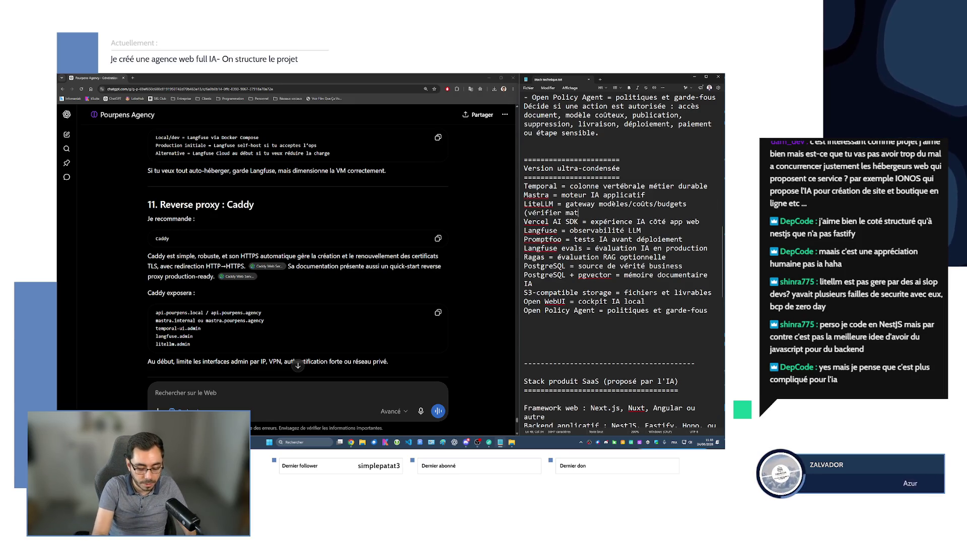
text(p)
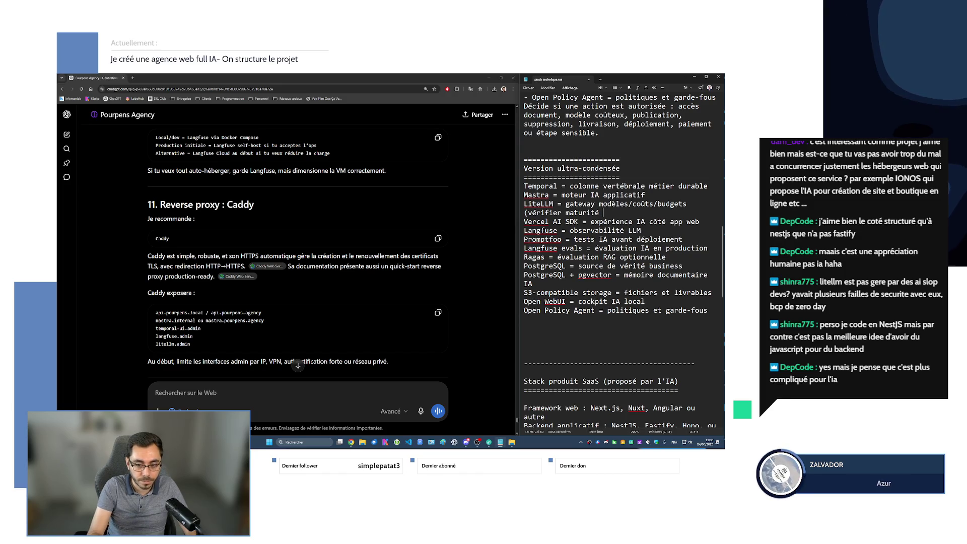
text(tive))
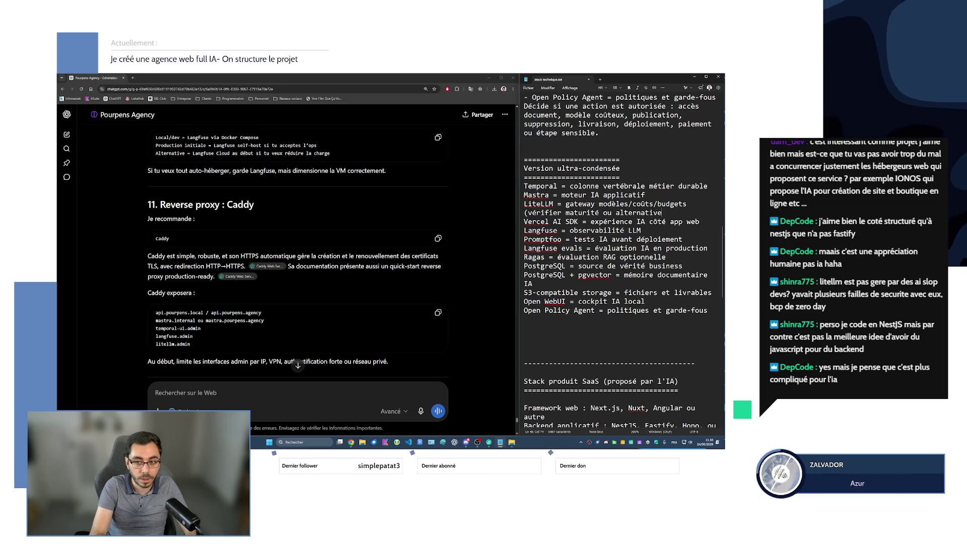
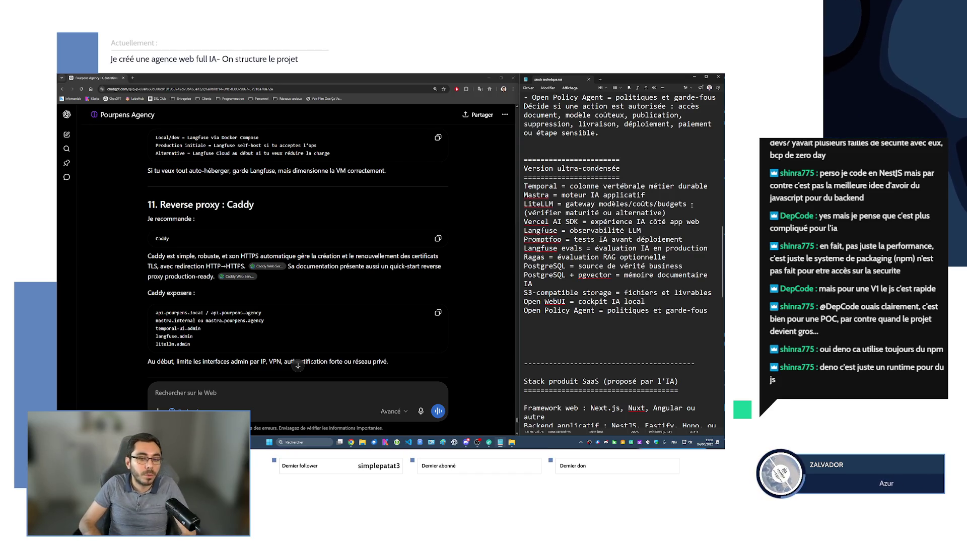
Scroll to the OS/Orchestrateur/Runtime section and highlight the runtime names Deno and Node
scroll(674, 147, down, 15)
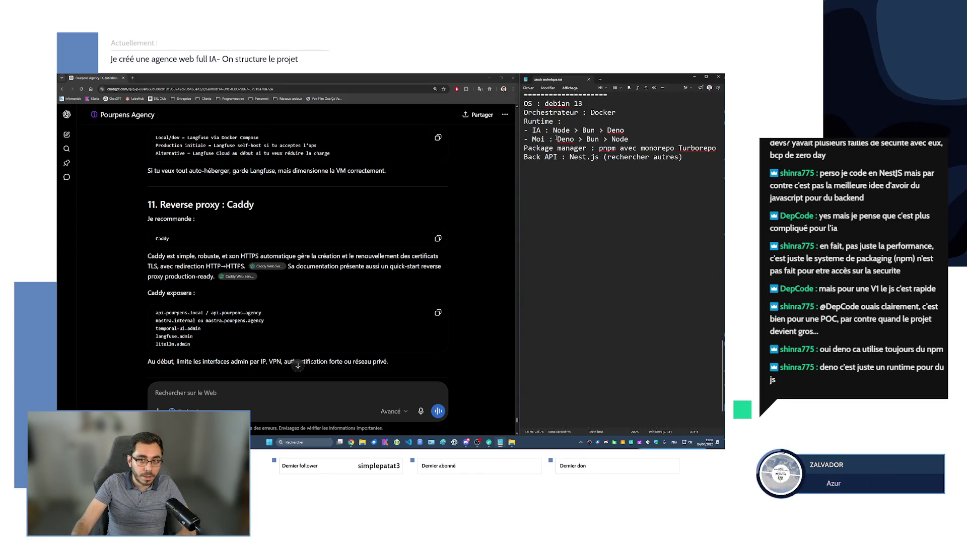
double_click(566, 139)
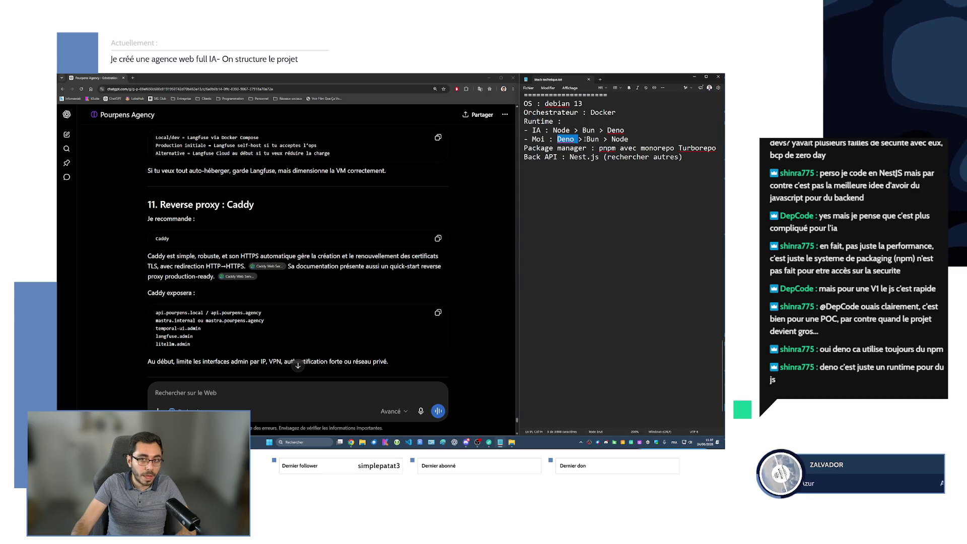
double_click(619, 139)
drag(553, 130, 569, 130)
double_click(615, 130)
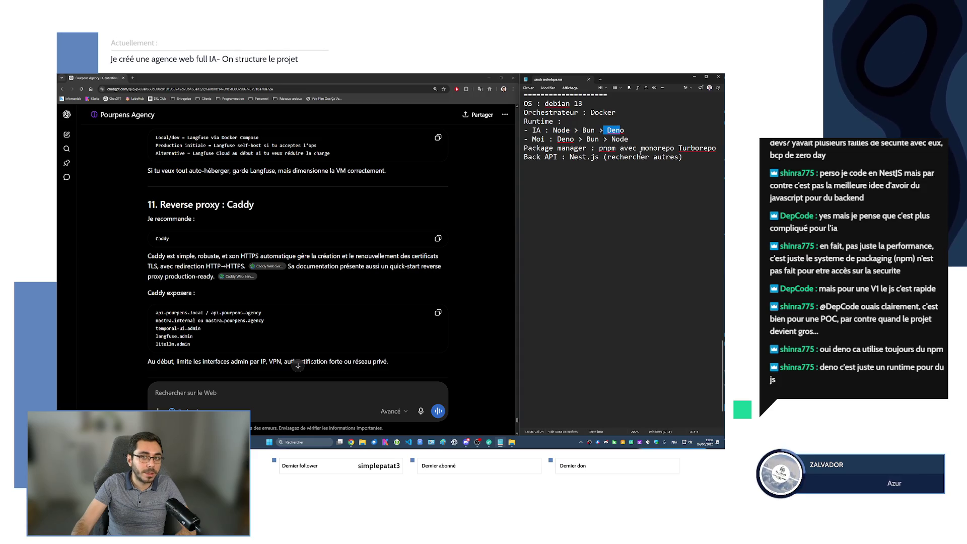
click(630, 131)
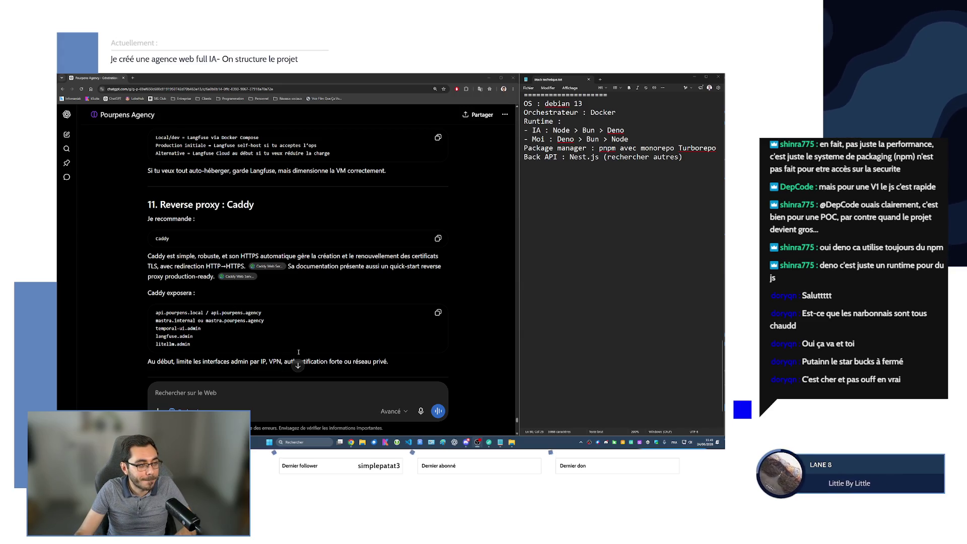
click(679, 172)
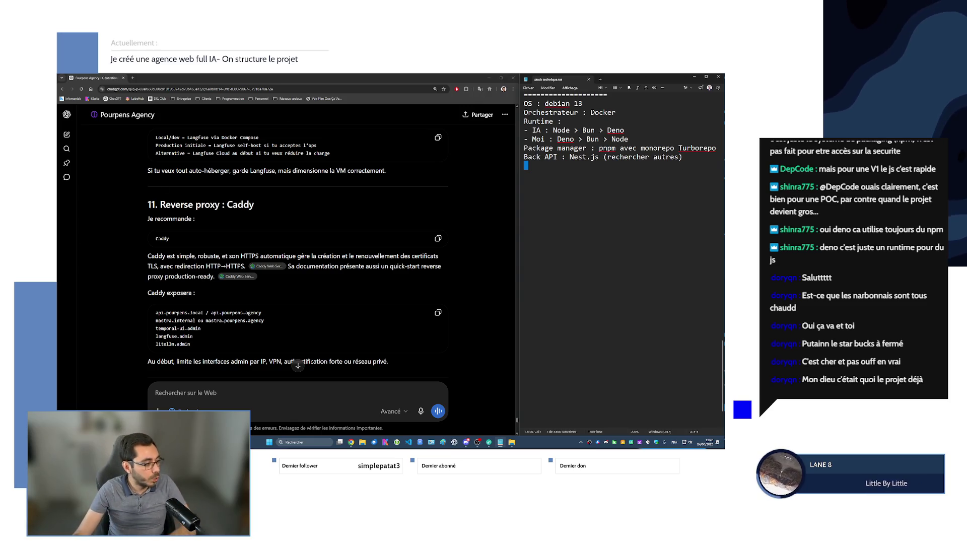
Minimize the ChatGPT and Notepad windows with Win+D to reveal the Windows desktop
key(super+d)
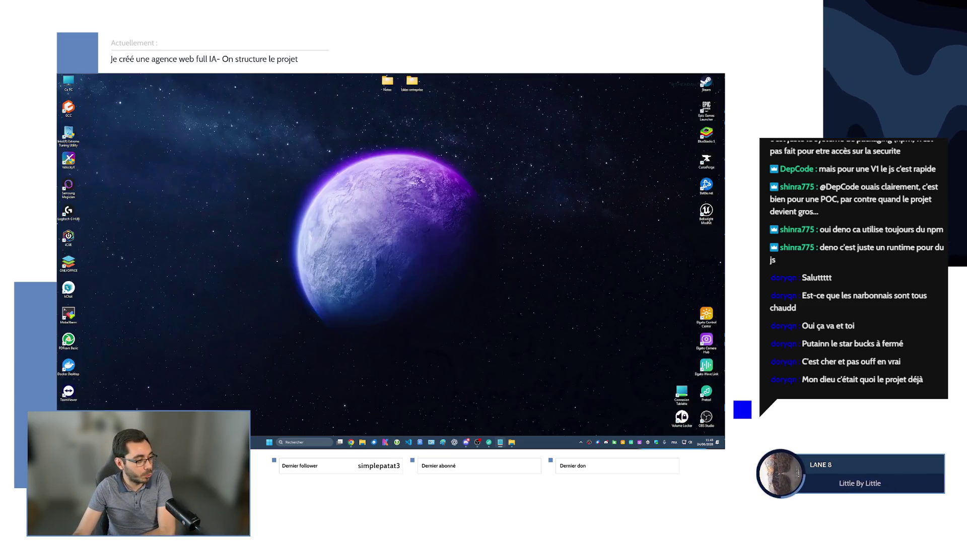
Restore the ChatGPT and Notepad windows and return focus to the stack notes
key(super+d)
key(super+d)
key(super+d)
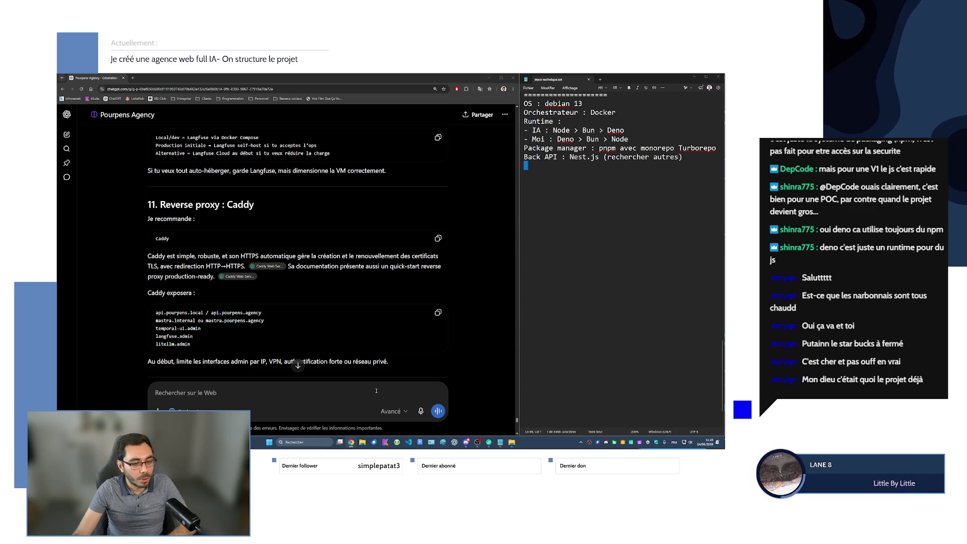
click(602, 299)
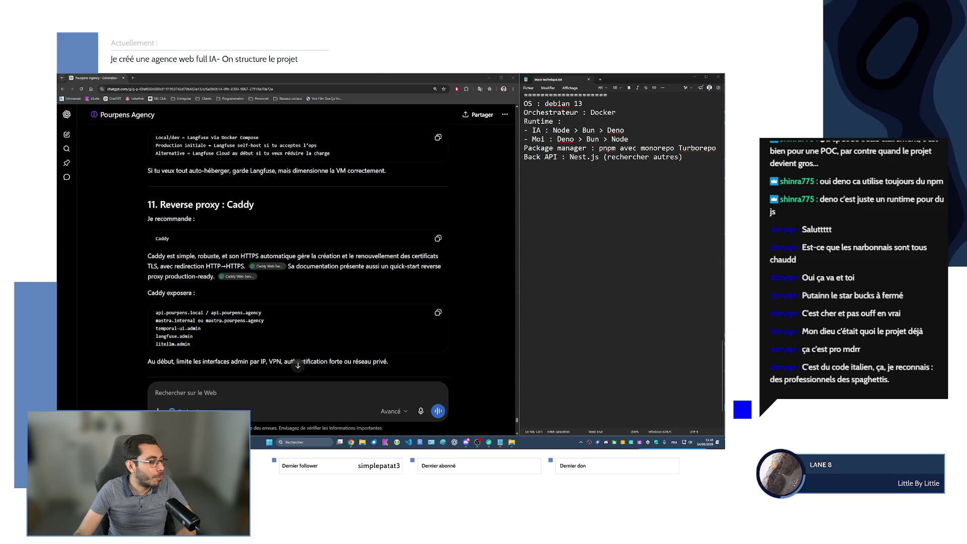
Load api.gescof.com/documentation in a new browser tab and detach it into its own window
key(super+d)
key(super+d)
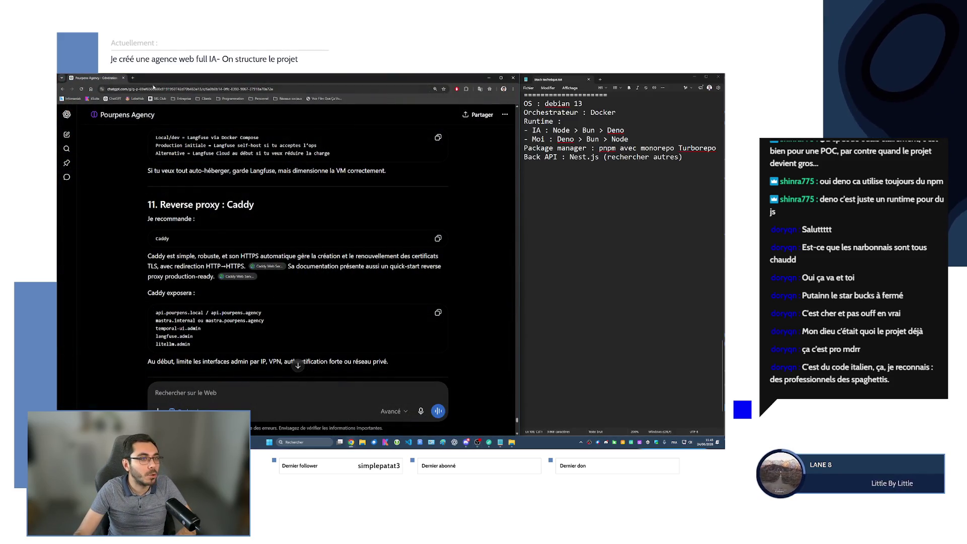
click(132, 78)
key(ctrl+w)
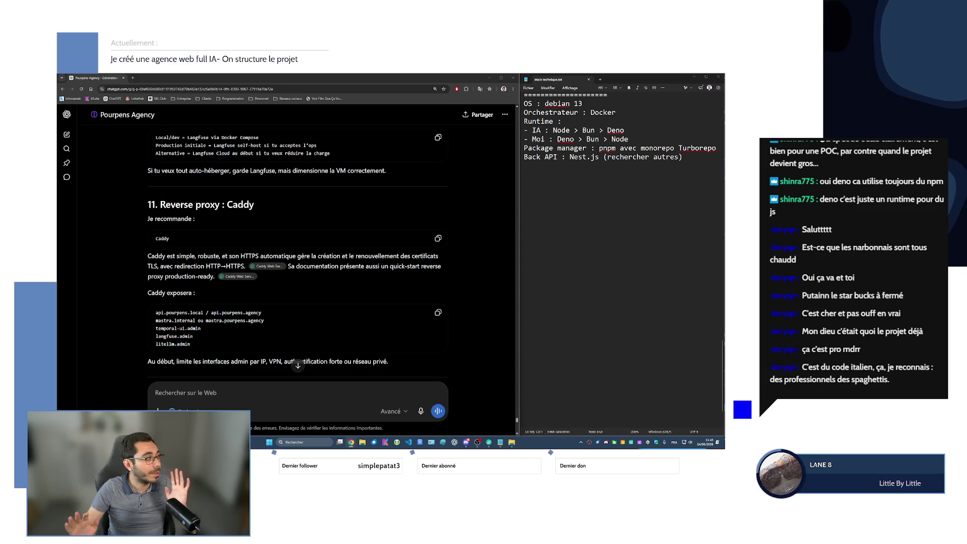
key(ctrl+t)
text(api.gescof.com/documentation)
key(Return)
mouse_move(180, 80)
mouse_down()
mouse_move(268, 109)
mouse_move(122, 160)
mouse_up()
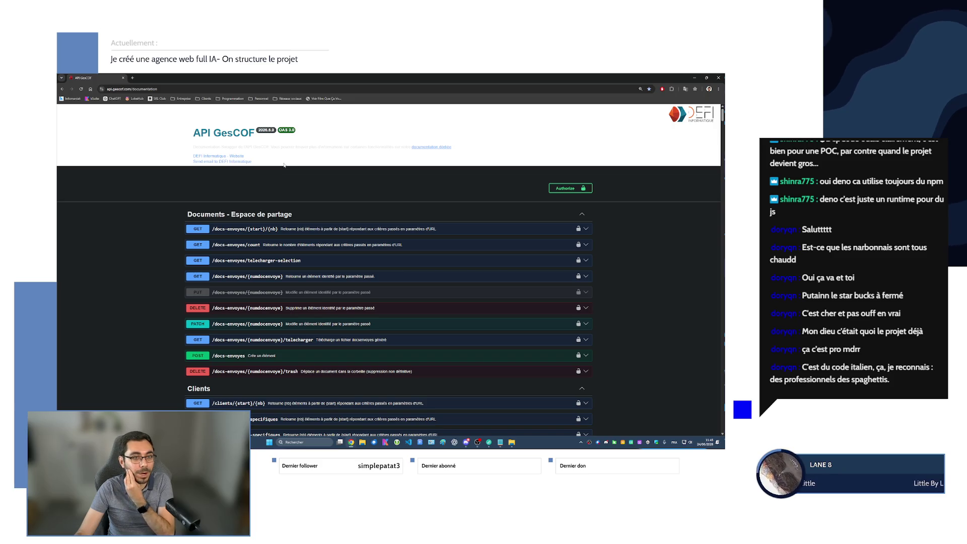
Browse the Swagger endpoint list down to Produits and expand GET /departements/{start}/{nb}
scroll(466, 171, down, 5)
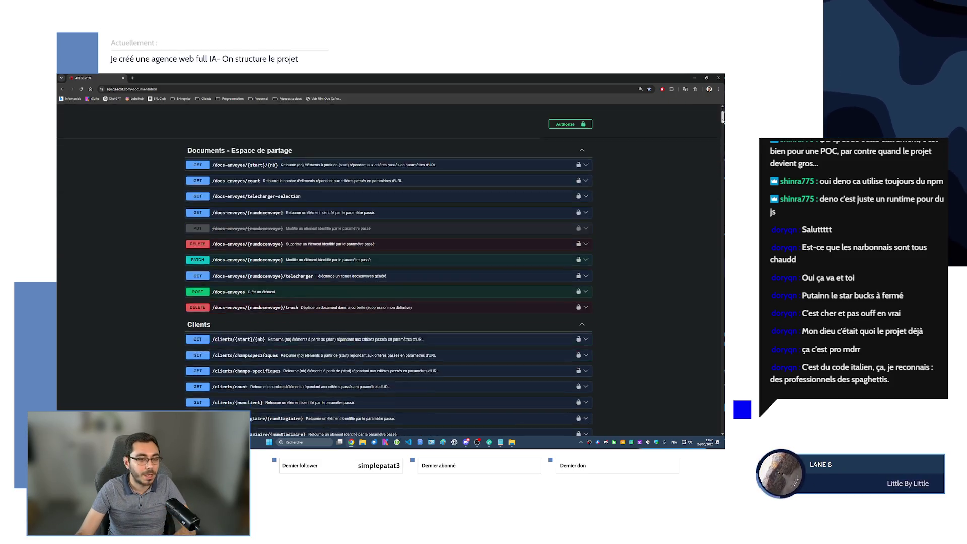
mouse_move(723, 124)
mouse_down()
mouse_move(705, 280)
mouse_move(706, 441)
mouse_move(706, 119)
mouse_up()
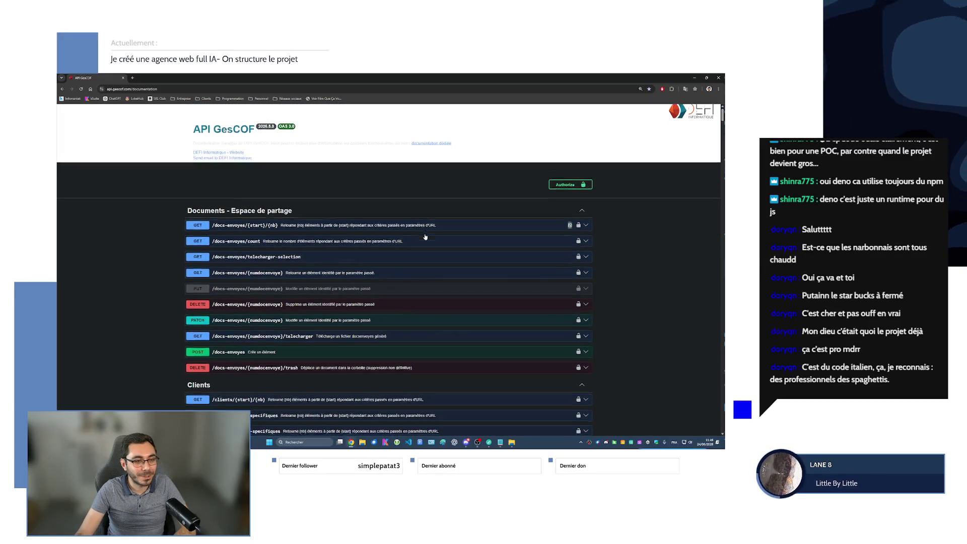
scroll(425, 237, down, 3)
scroll(425, 237, down, 6)
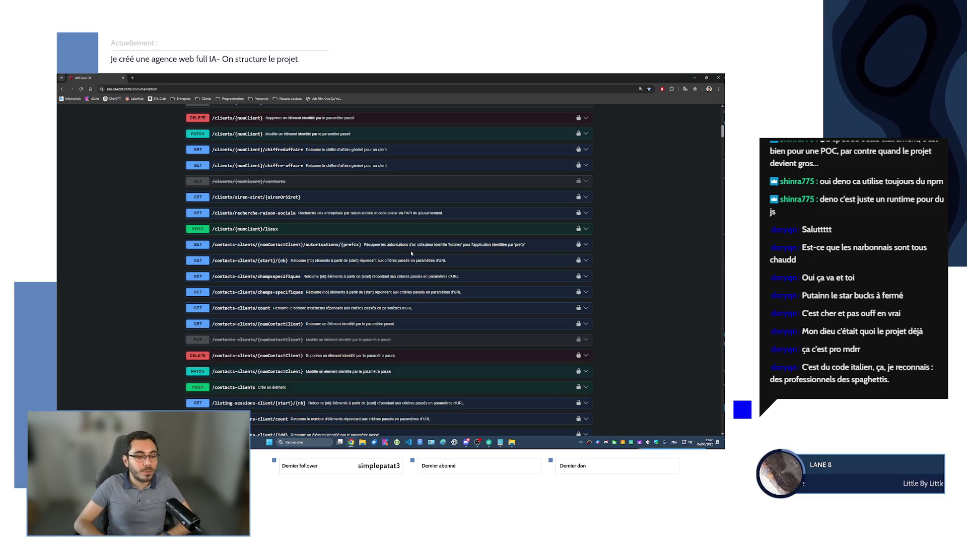
scroll(417, 290, down, 5)
scroll(417, 290, down, 4)
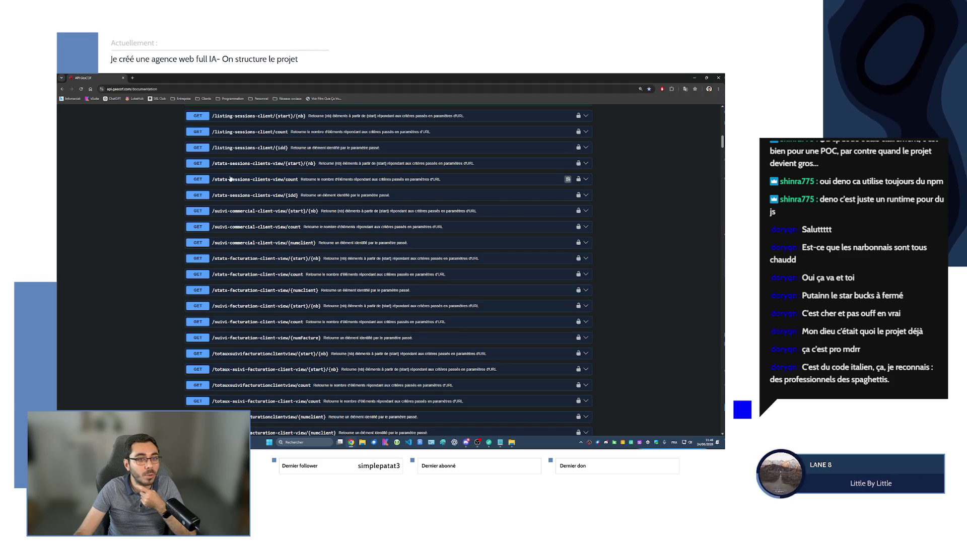
scroll(242, 276, down, 5)
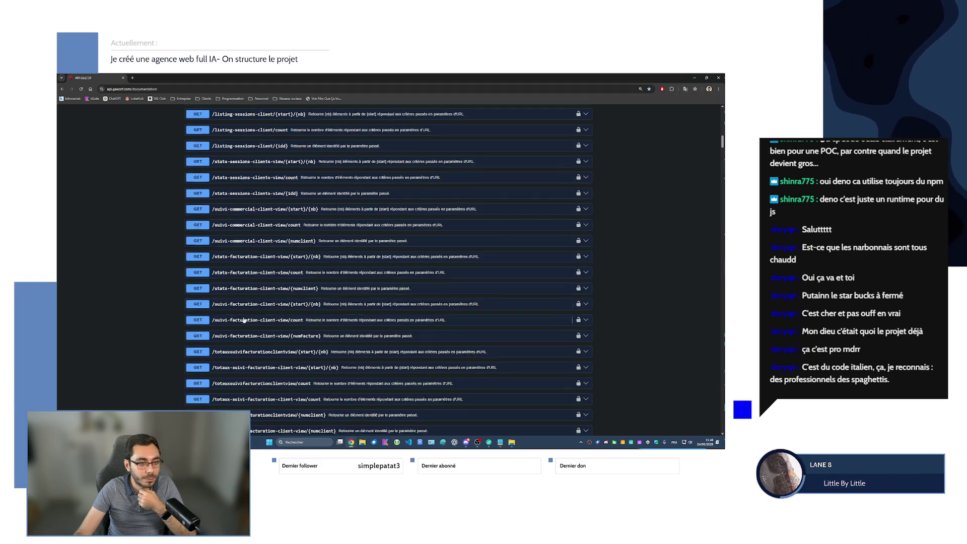
scroll(242, 276, down, 10)
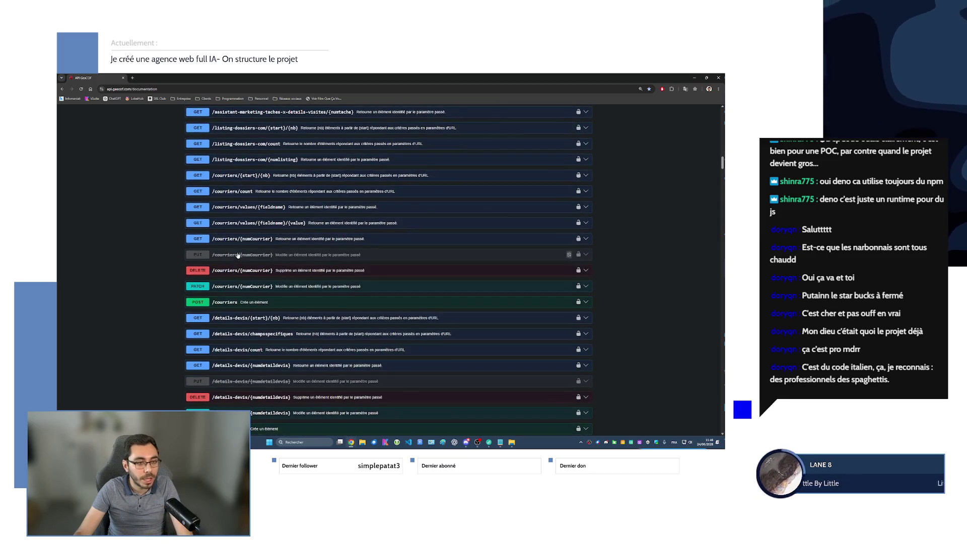
scroll(224, 145, down, 15)
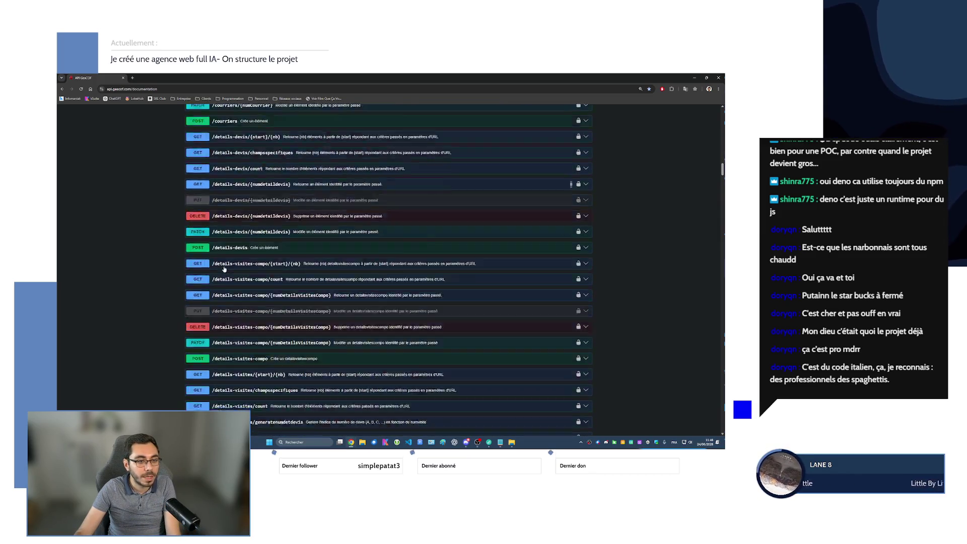
scroll(211, 243, down, 15)
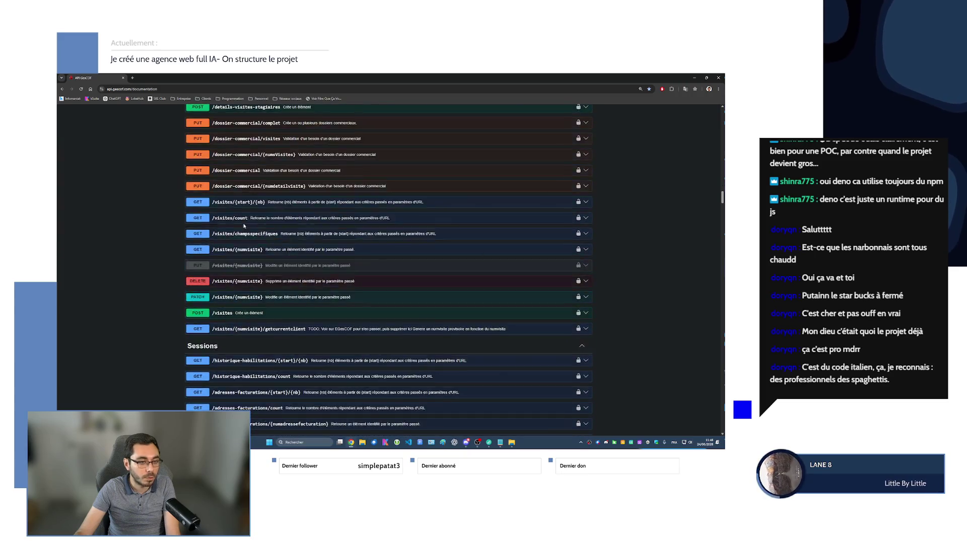
scroll(237, 164, down, 15)
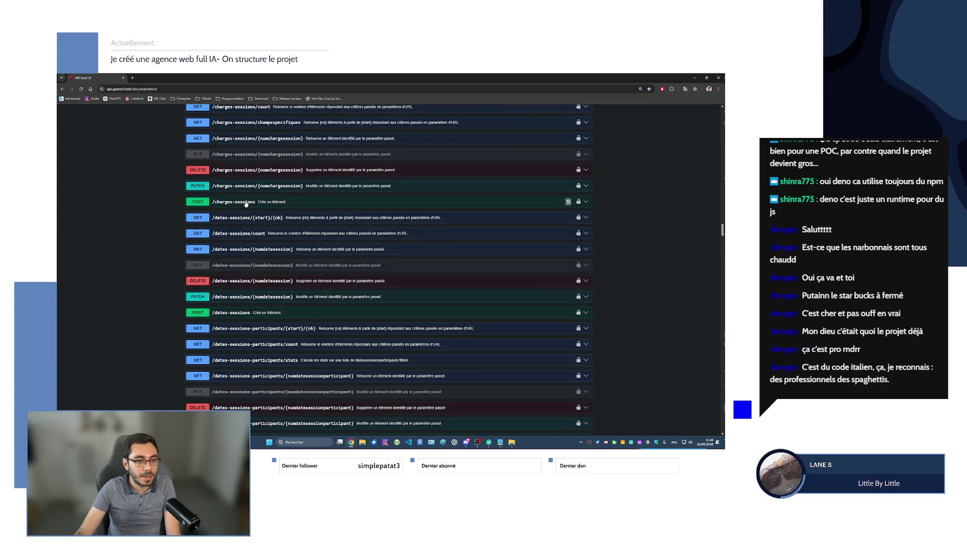
scroll(231, 242, down, 10)
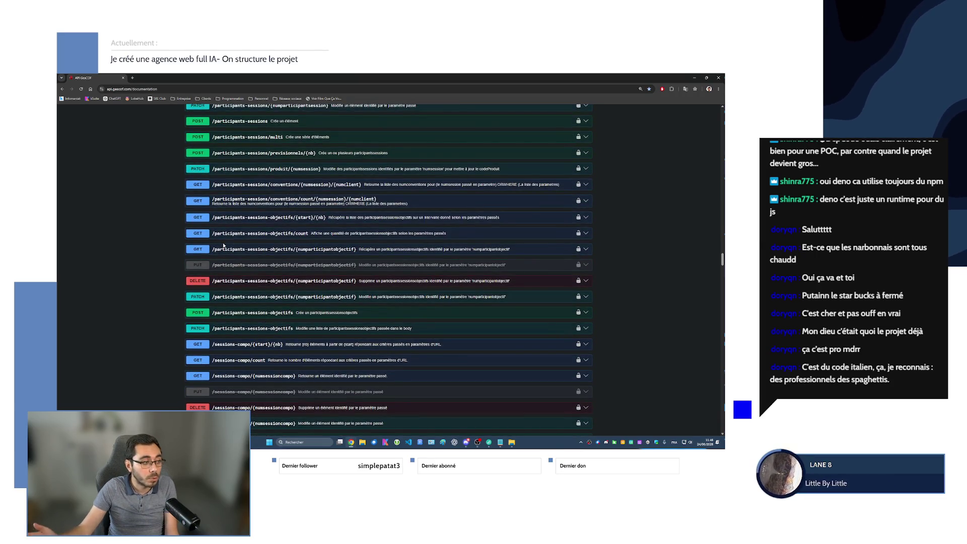
scroll(224, 245, down, 10)
scroll(238, 239, up, 3)
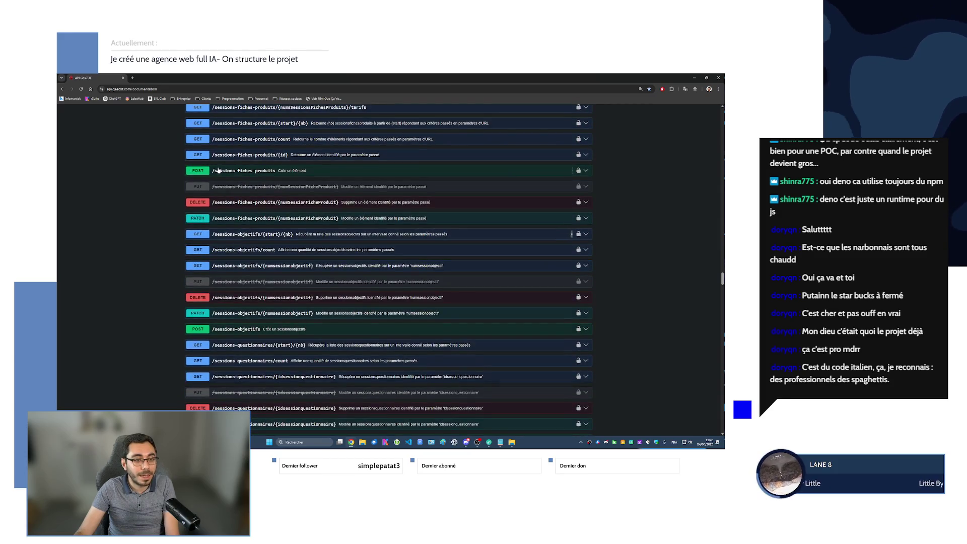
scroll(252, 209, down, 6)
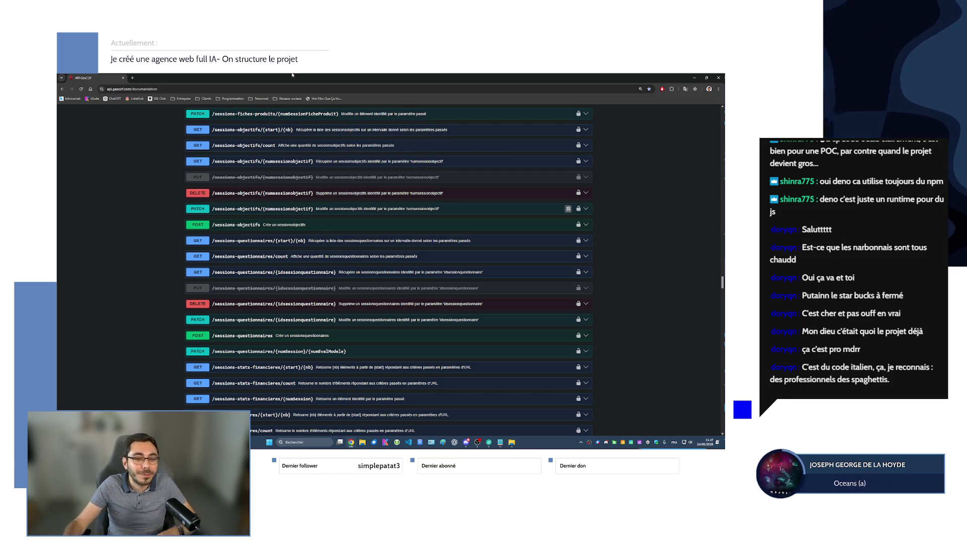
scroll(345, 137, down, 10)
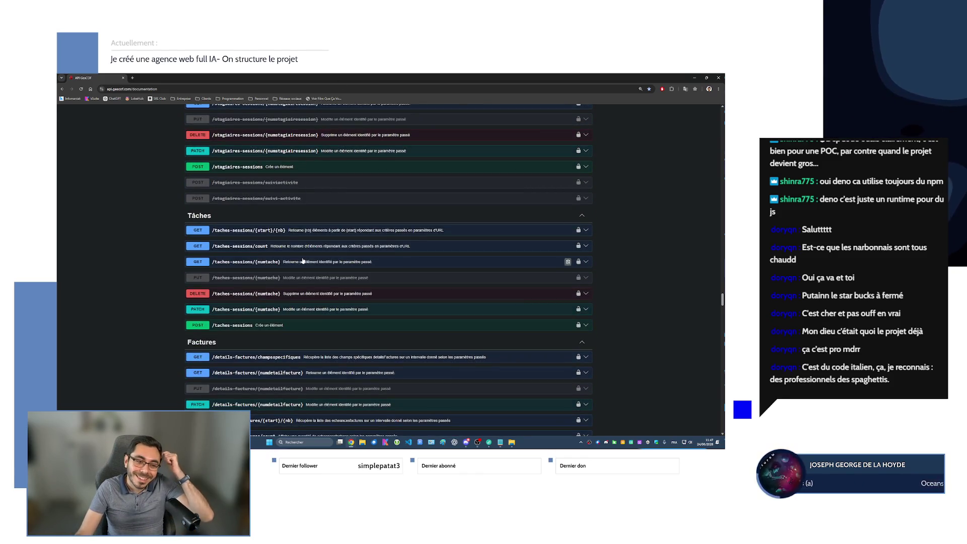
scroll(302, 260, down, 3)
scroll(306, 262, down, 15)
scroll(319, 270, down, 15)
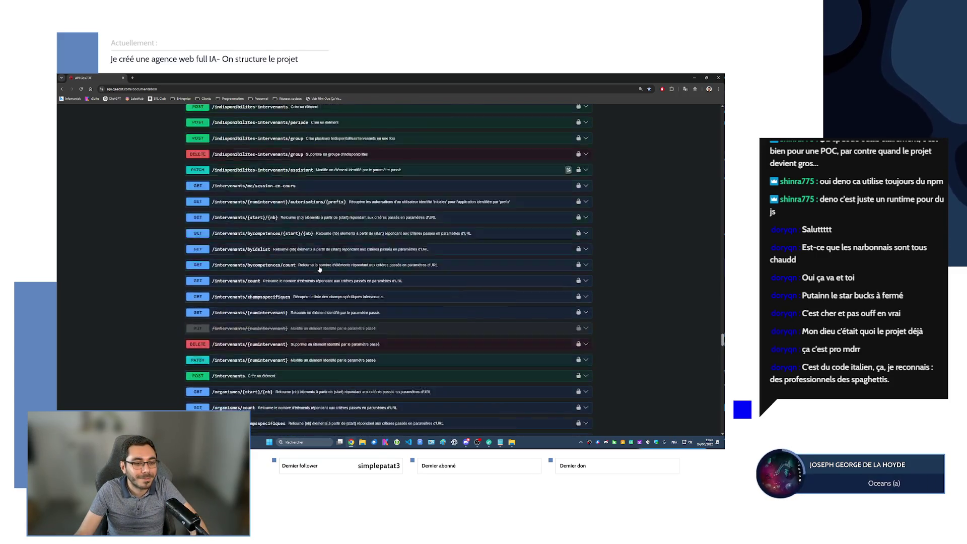
scroll(322, 267, down, 15)
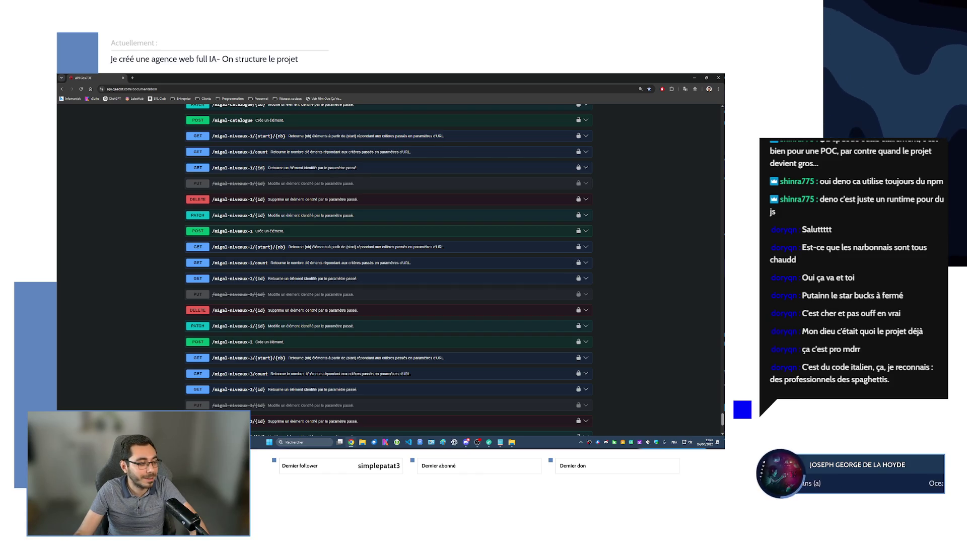
scroll(356, 318, down, 2)
scroll(356, 318, up, 10)
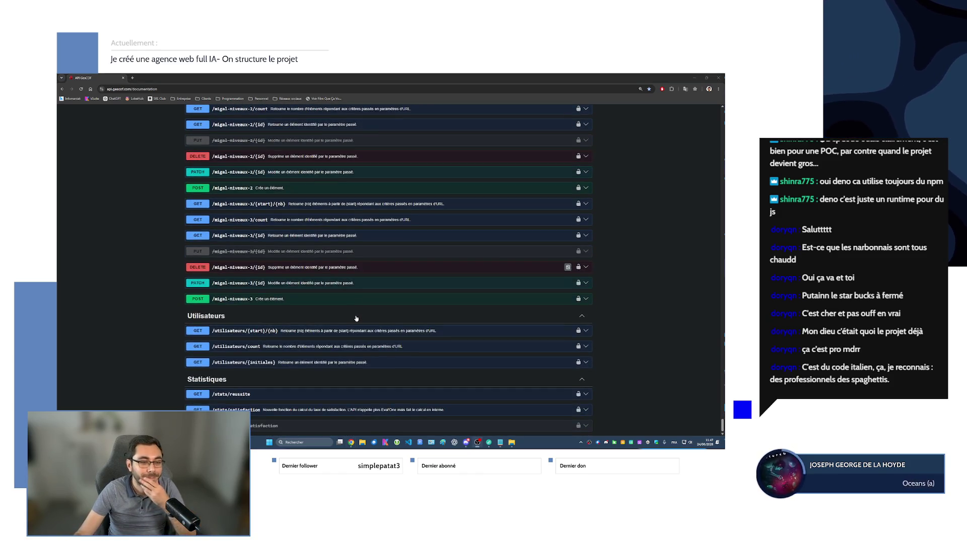
scroll(357, 312, up, 9)
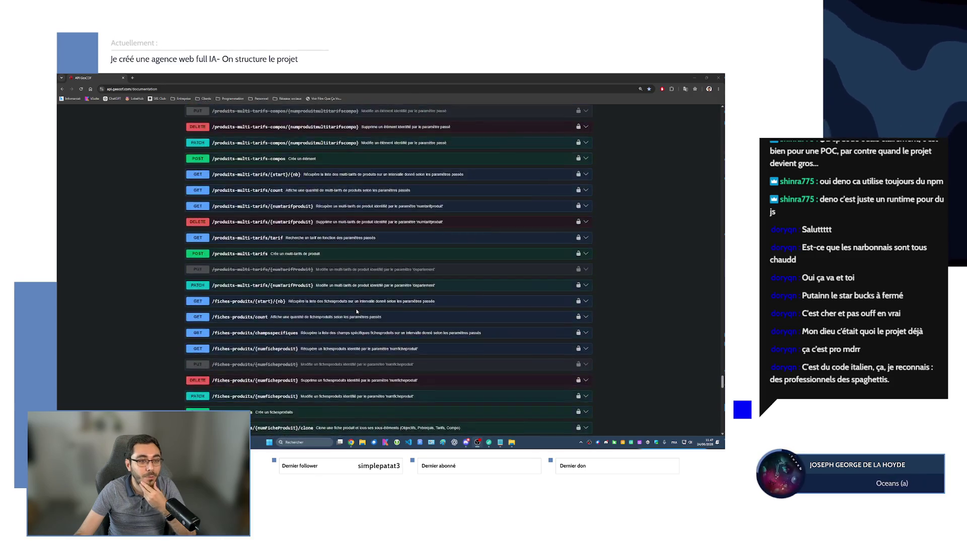
click(585, 261)
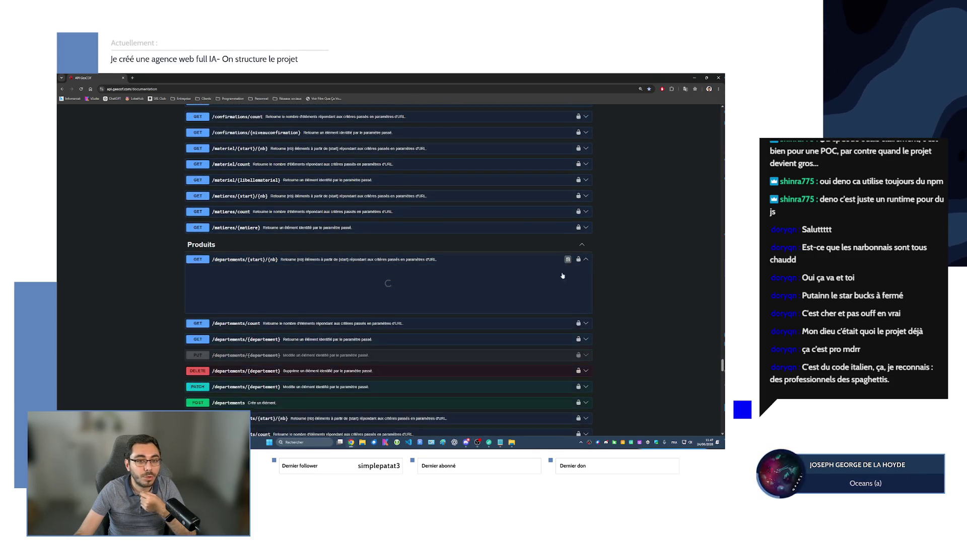
scroll(585, 264, down, 4)
mouse_move(224, 235)
mouse_down()
mouse_move(277, 274)
mouse_move(286, 295)
mouse_up()
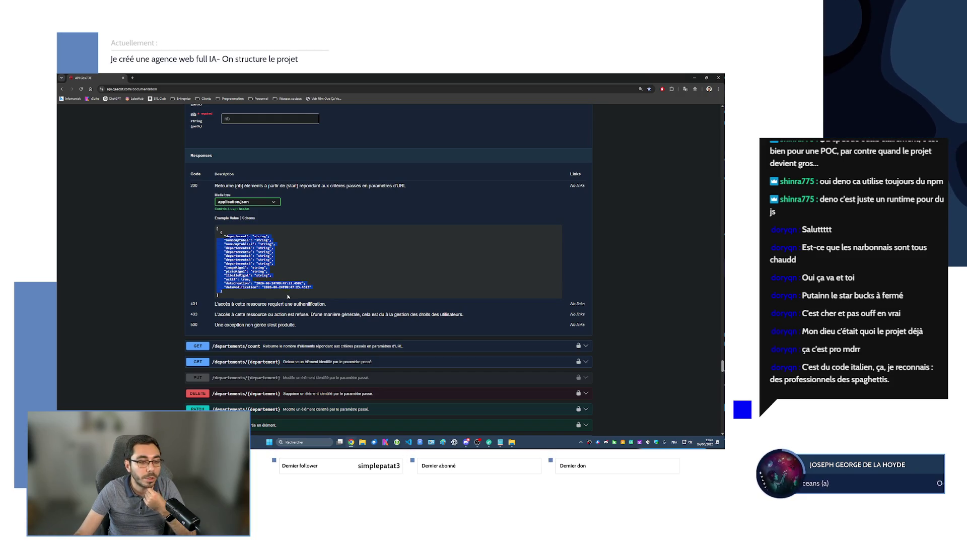
scroll(282, 300, up, 4)
scroll(234, 262, up, 2)
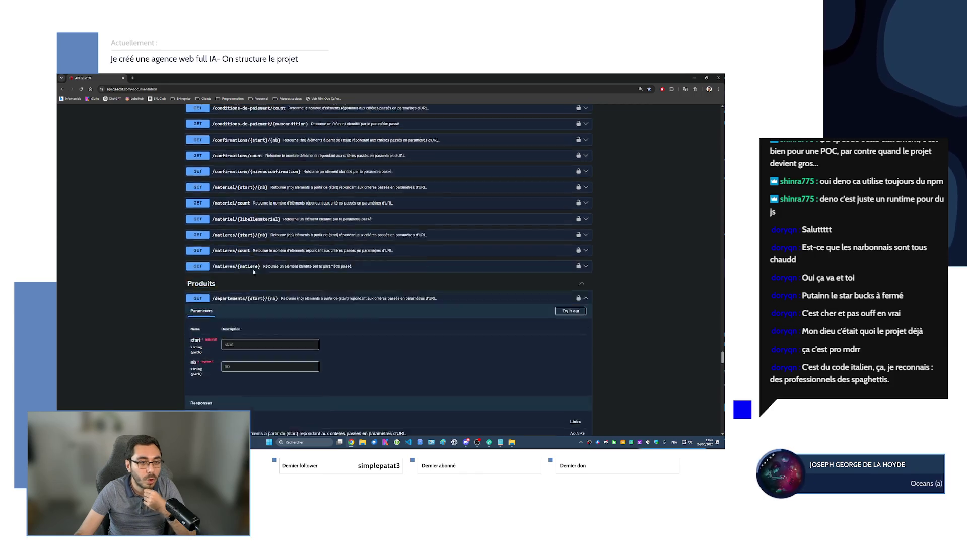
scroll(276, 316, down, 4)
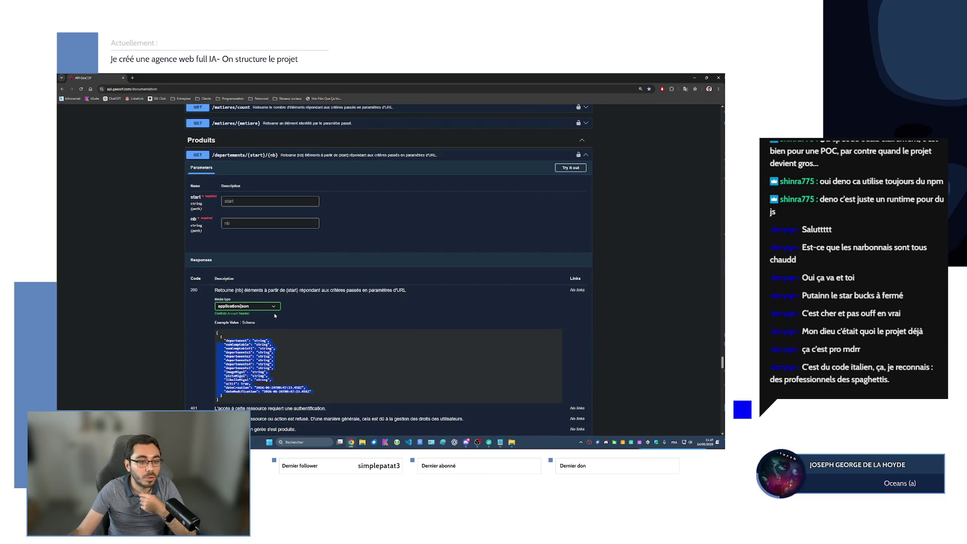
drag(276, 348, 284, 356)
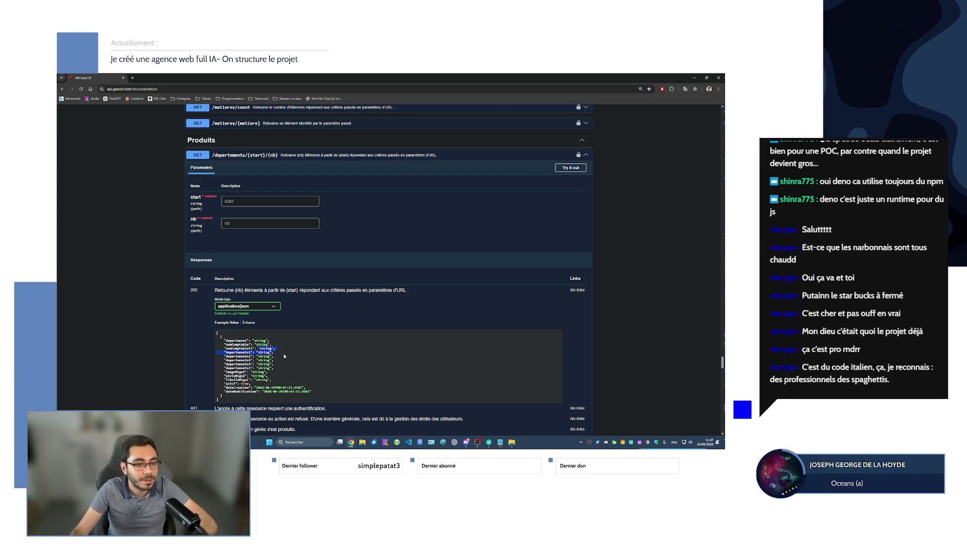
scroll(297, 338, up, 10)
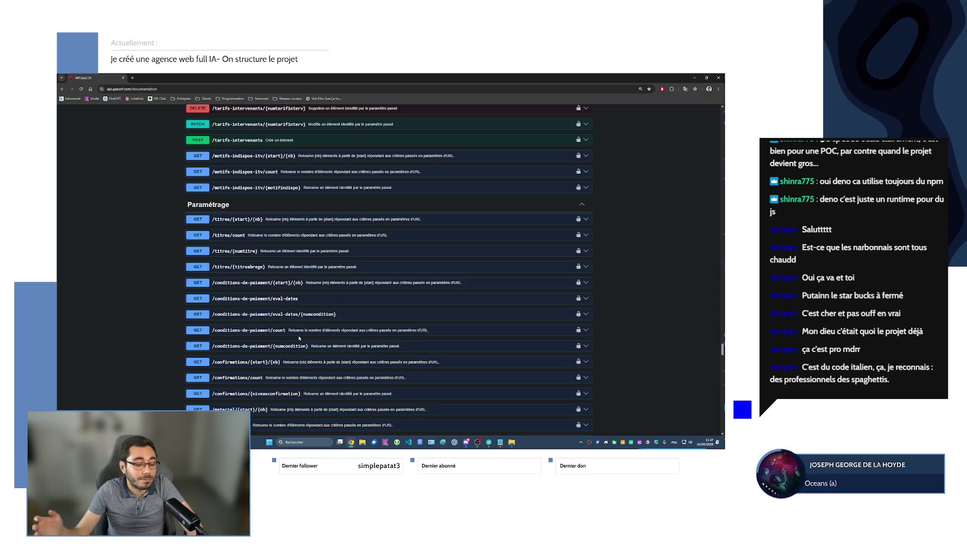
scroll(302, 328, up, 7)
scroll(310, 315, up, 3)
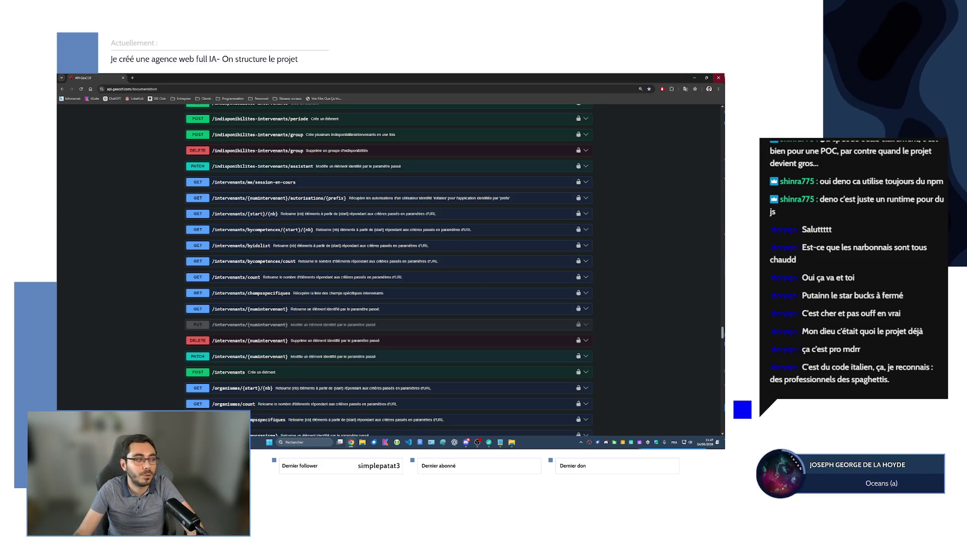
scroll(310, 321, up, 6)
key(alt+Tab)
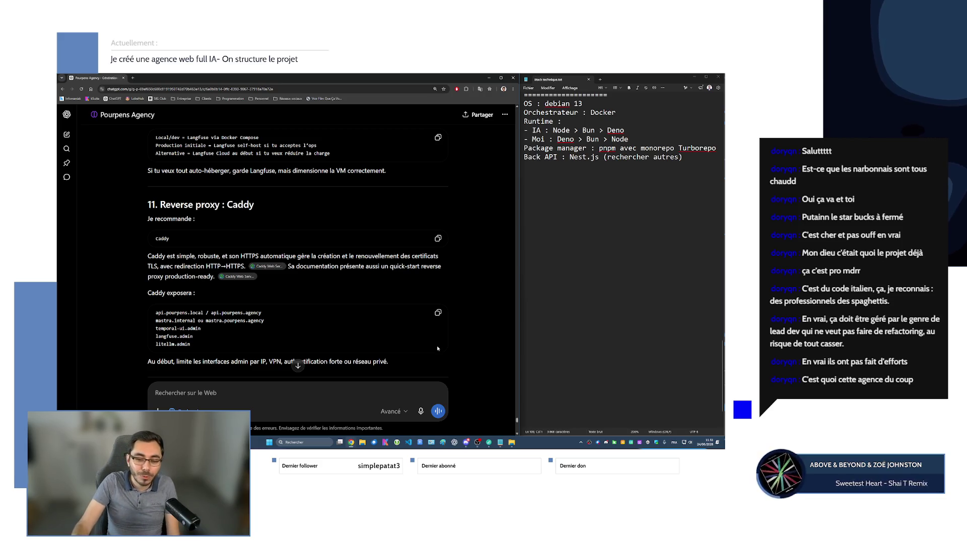
Place the cursor on the empty line below 'Back API : Nest.js (rechercher autres)'
scroll(320, 266, up, 2)
scroll(433, 256, down, 2)
click(657, 167)
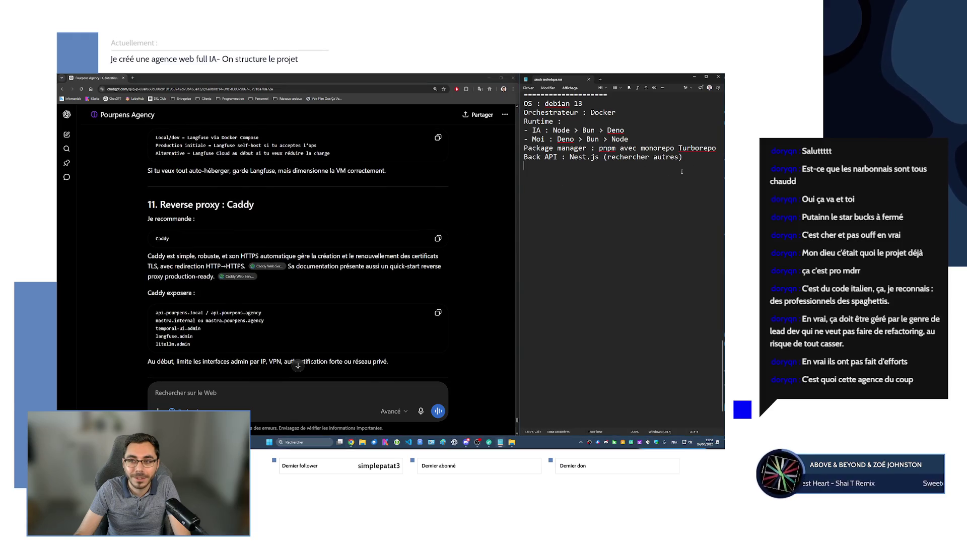